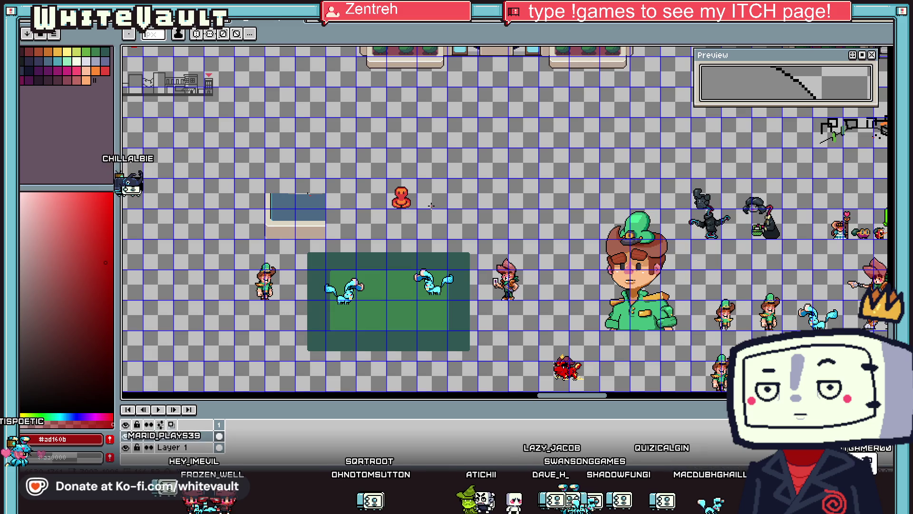
# Step: Zoom in on the map and box-select the red seated statue sprite
pyautogui.scroll(2, 394, 195)
pyautogui.scroll(-1, 394, 195)
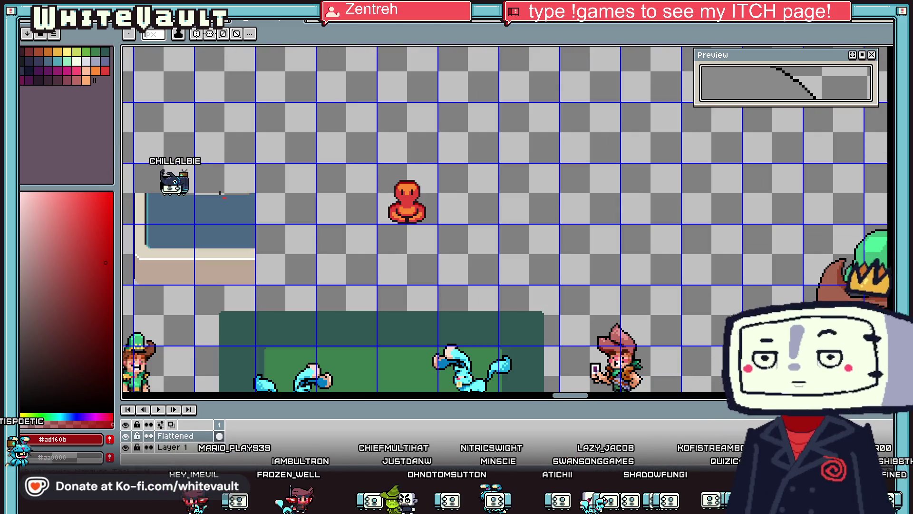
pyautogui.moveTo(358, 153); pyautogui.dragTo(438, 253)
pyautogui.scroll(-1, 438, 253)
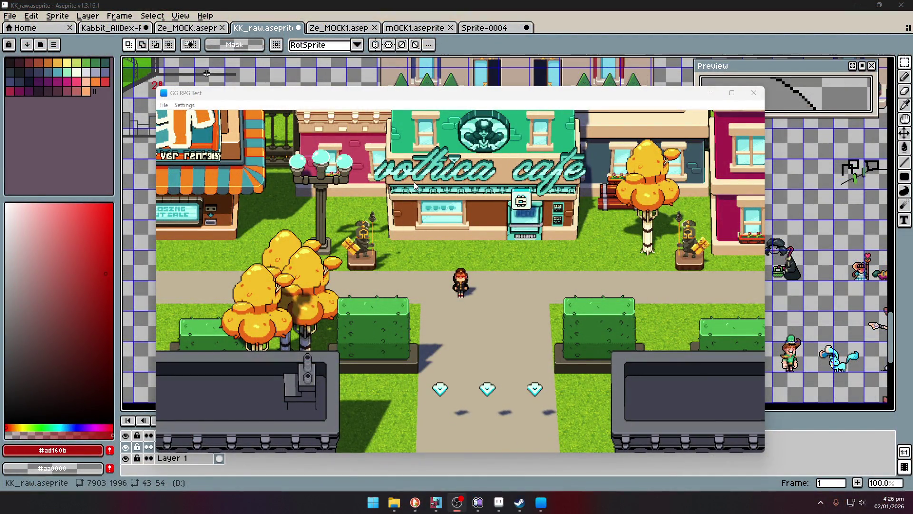
# Step: Walk the character left and up the path to the café door and interact there
pyautogui.click(438, 253)
pyautogui.press('Left')
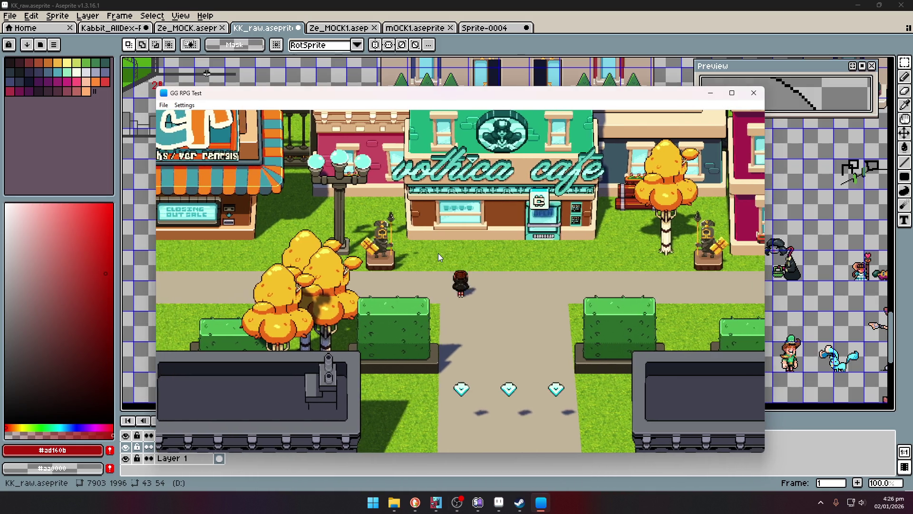
pyautogui.press('Right')
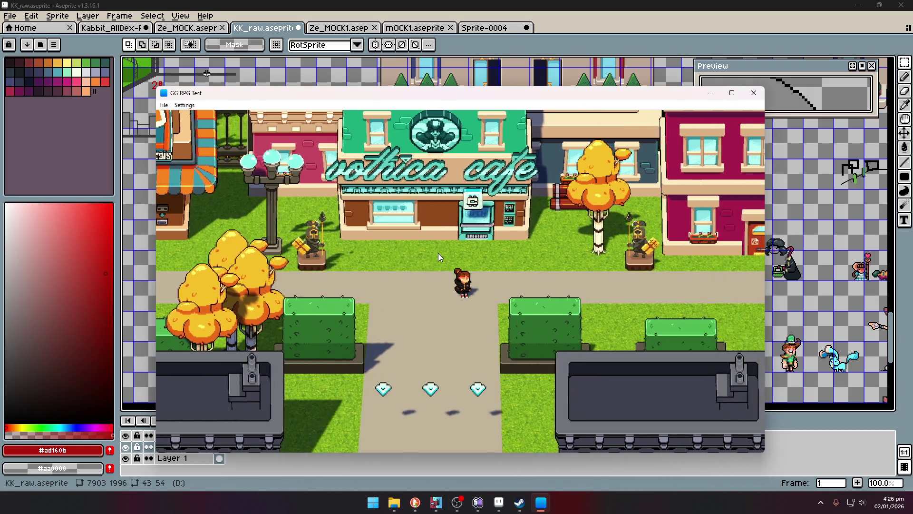
pyautogui.press('Left')
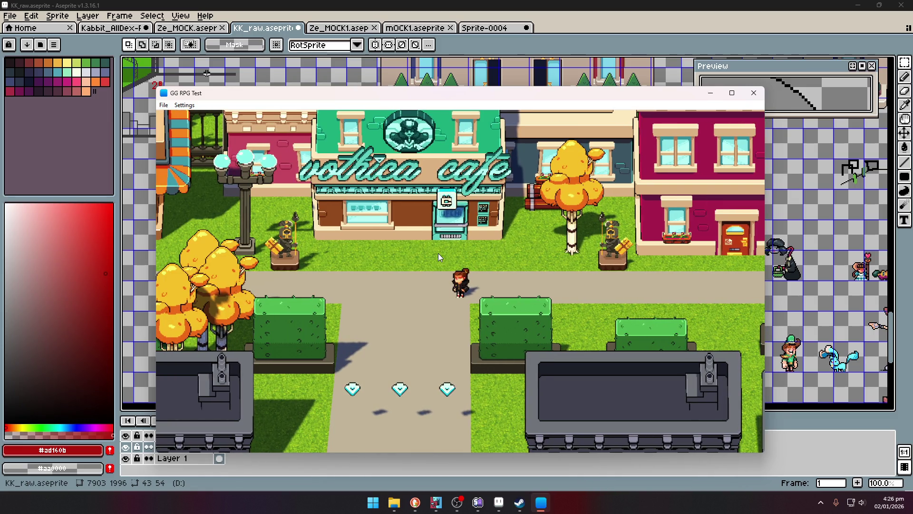
pyautogui.press('Up')
pyautogui.press('Left')
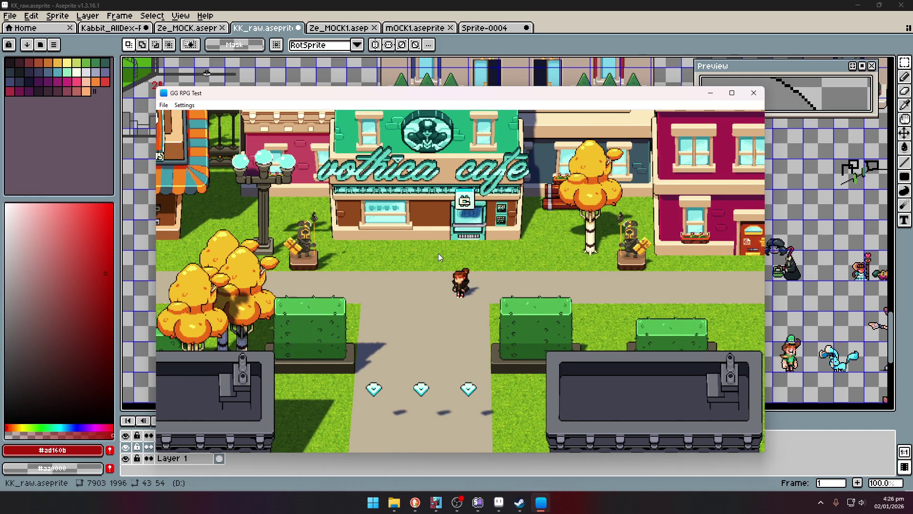
pyautogui.press('Left')
pyautogui.press('Up')
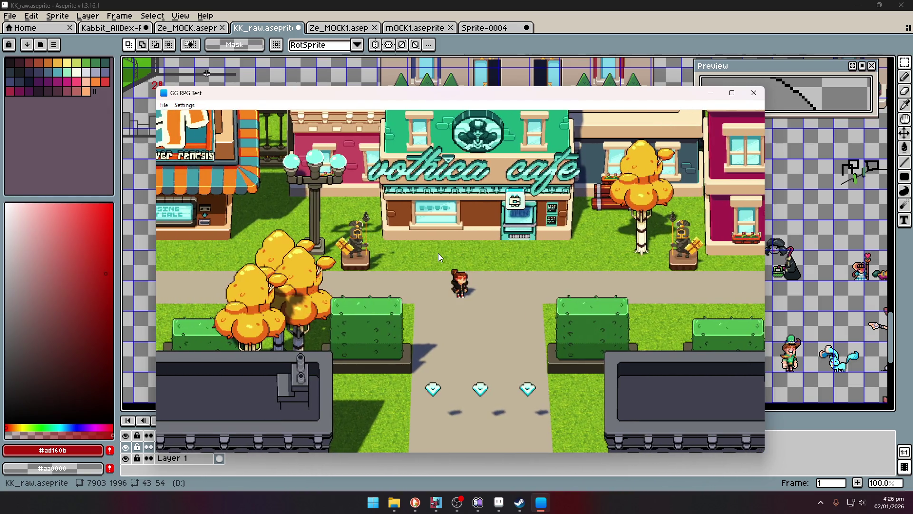
pyautogui.press('Down')
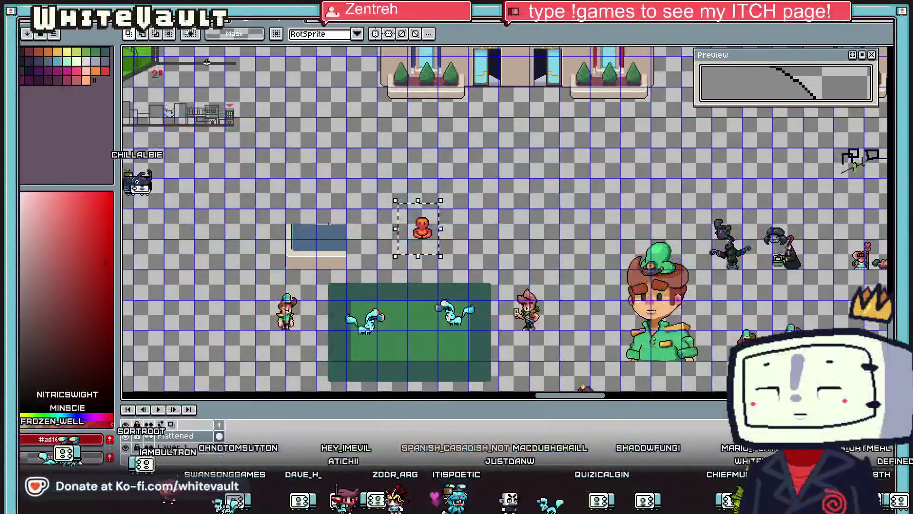
# Step: Select the statue's 32x32 tile and Ctrl-drag a copy one grid cell to the right
pyautogui.scroll(5, 484, 235)
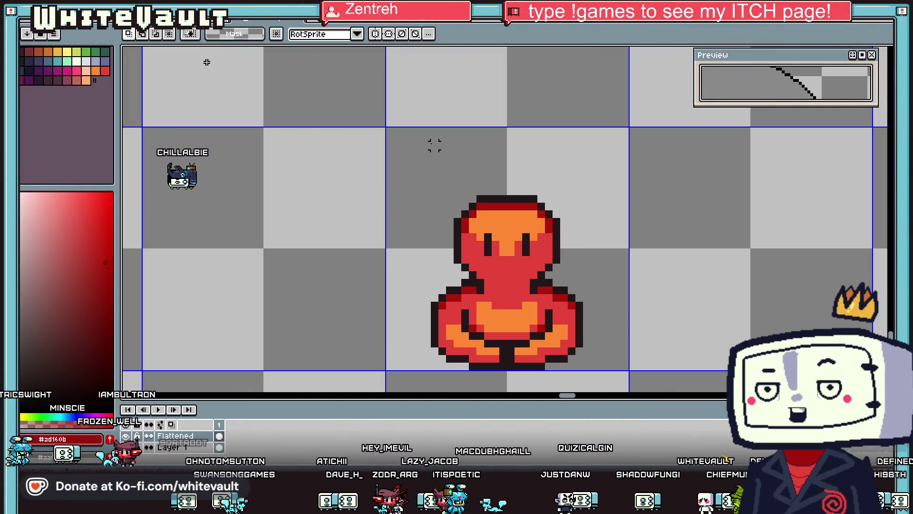
pyautogui.moveTo(434, 146)
pyautogui.mouseDown()
pyautogui.moveTo(575, 275)
pyautogui.moveTo(576, 288)
pyautogui.mouseUp()
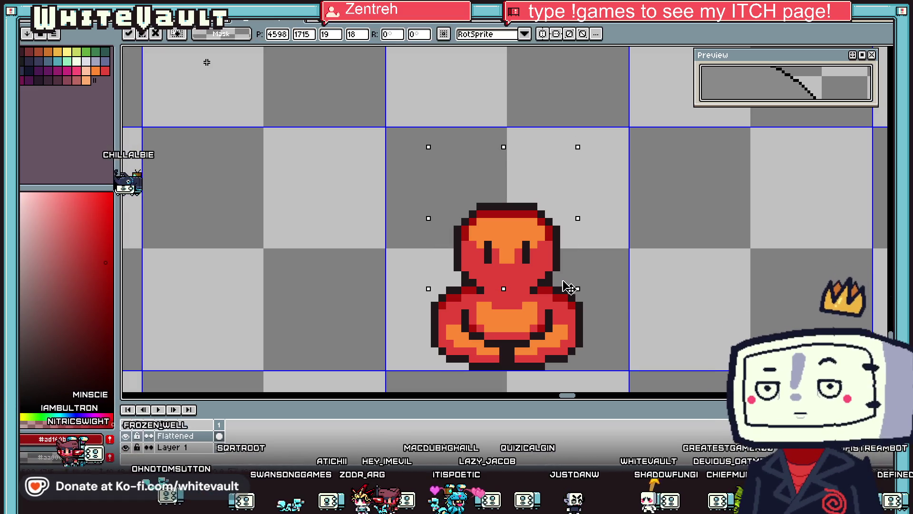
pyautogui.scroll(-3, 566, 283)
pyautogui.hotkey('ctrl', 'd')
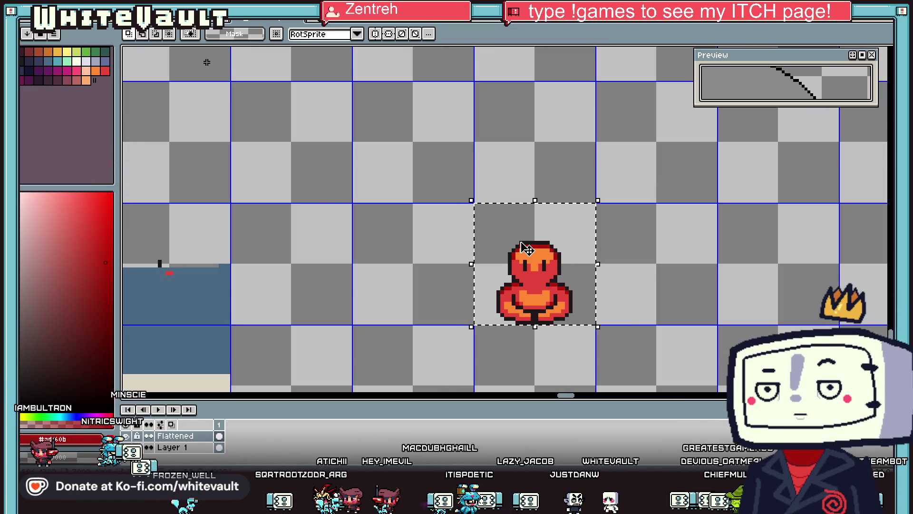
pyautogui.click(528, 247)
pyautogui.scroll(-1, 531, 259)
pyautogui.moveTo(547, 288); pyautogui.dragTo(638, 291)
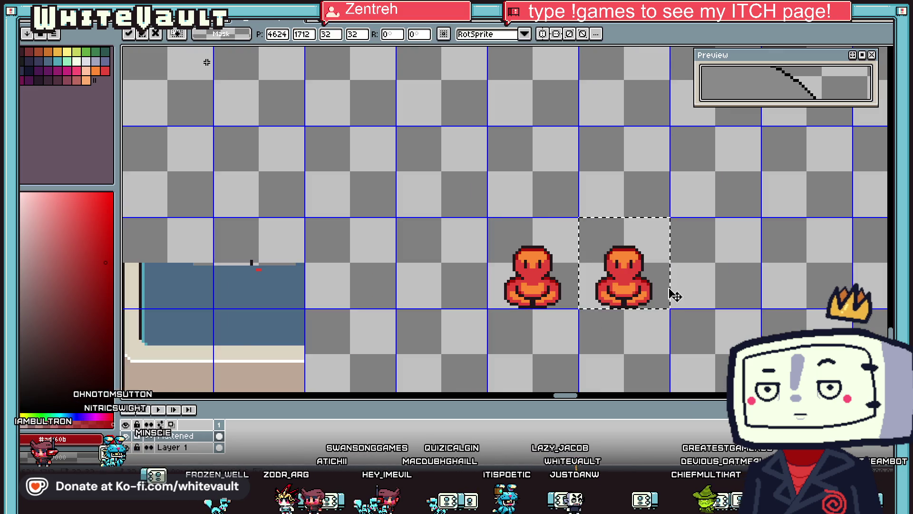
pyautogui.scroll(4, 650, 299)
pyautogui.hotkey('ctrl', 'd')
pyautogui.scroll(-1, 639, 196)
# Step: Pick the dark outline colour with the Pencil and undo the stray stroke above the copy
pyautogui.press('b')
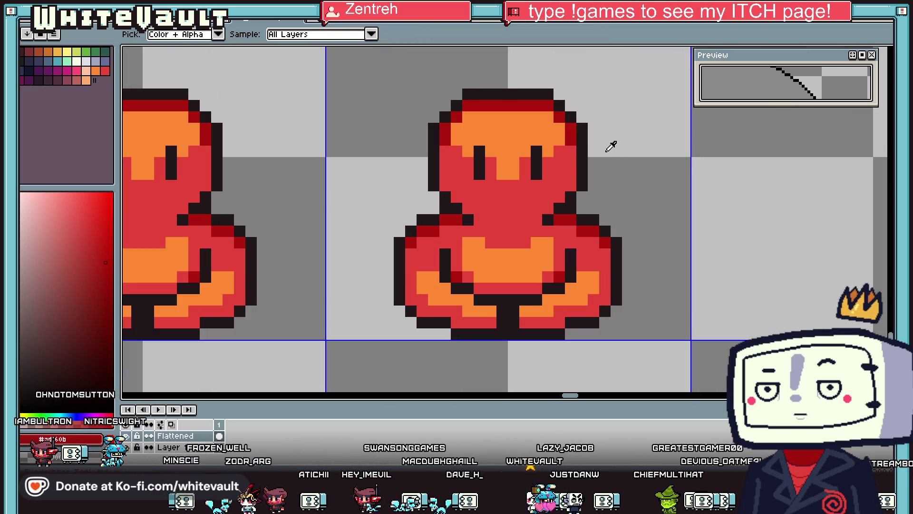
pyautogui.keyDown('alt'); pyautogui.click(581, 129); pyautogui.keyUp('alt')
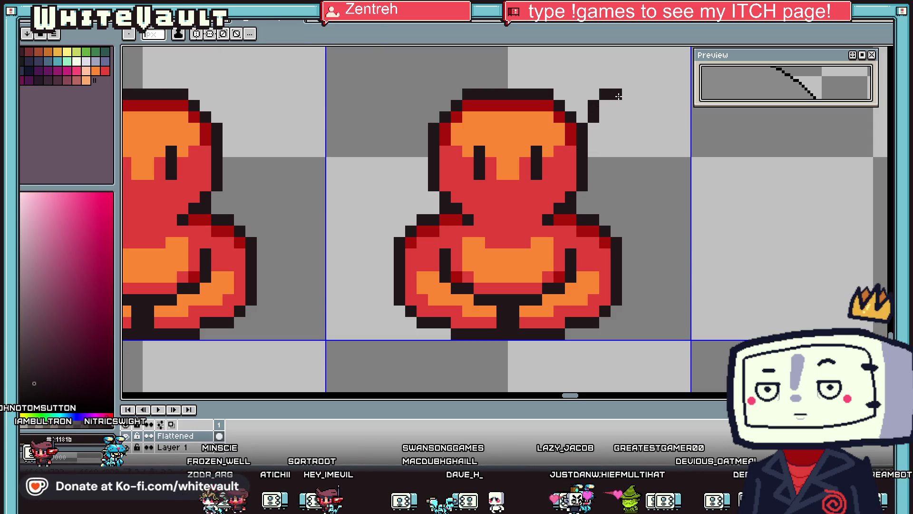
pyautogui.scroll(-1, 608, 197)
pyautogui.hotkey('ctrl', 'z')
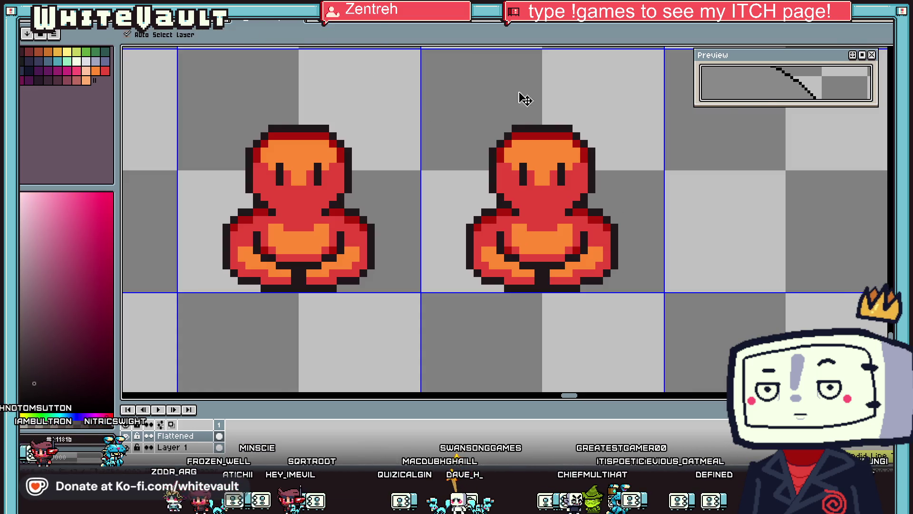
pyautogui.scroll(-3, 343, 130)
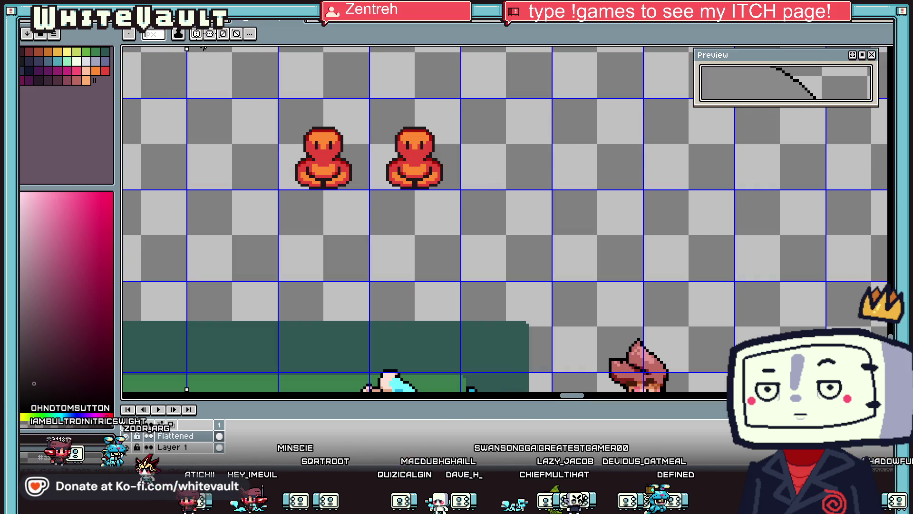
pyautogui.scroll(1, 401, 131)
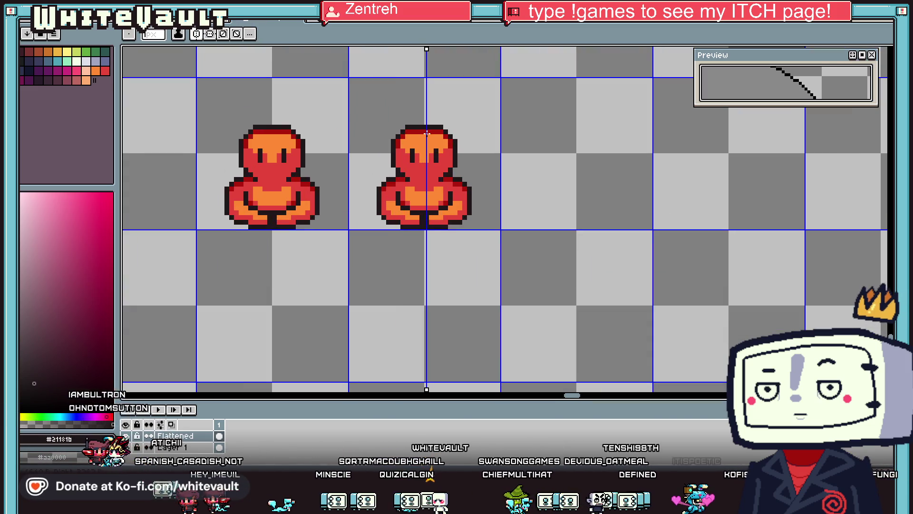
pyautogui.scroll(1, 445, 159)
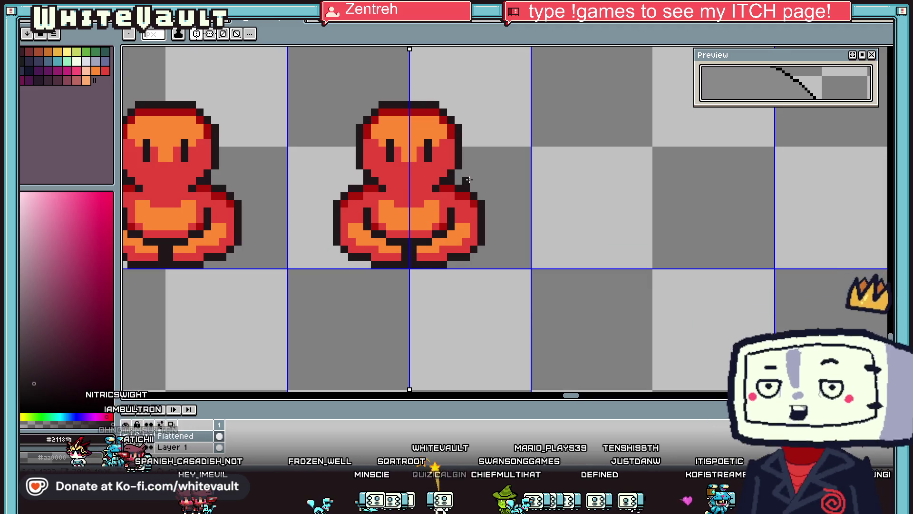
# Step: Draw mirrored raised-arm outlines on the copy in the dark outline colour
pyautogui.press('i')
pyautogui.moveTo(474, 177)
pyautogui.mouseDown()
pyautogui.moveTo(485, 125)
pyautogui.moveTo(506, 119)
pyautogui.moveTo(509, 183)
pyautogui.mouseUp()
pyautogui.scroll(1, 510, 182)
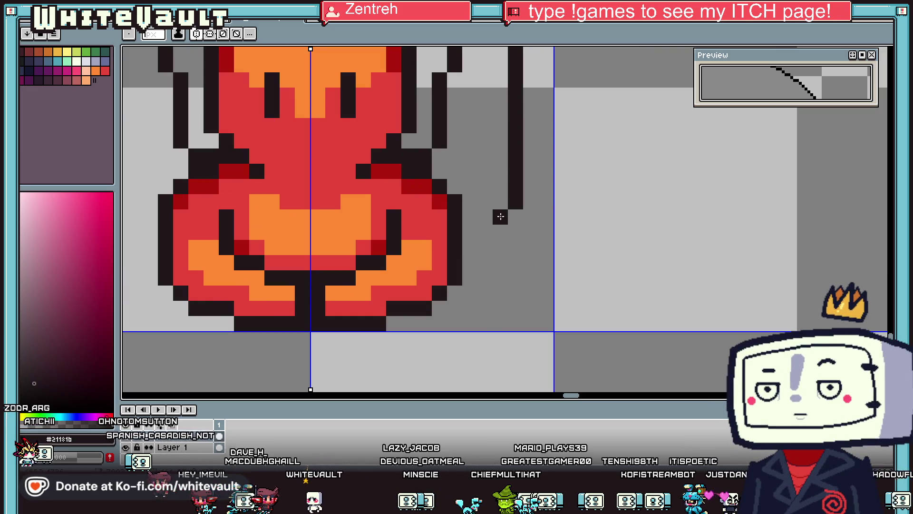
pyautogui.keyDown('shift'); pyautogui.click(400, 232); pyautogui.keyUp('shift')
pyautogui.keyDown('alt'); pyautogui.click(400, 234); pyautogui.keyUp('alt')
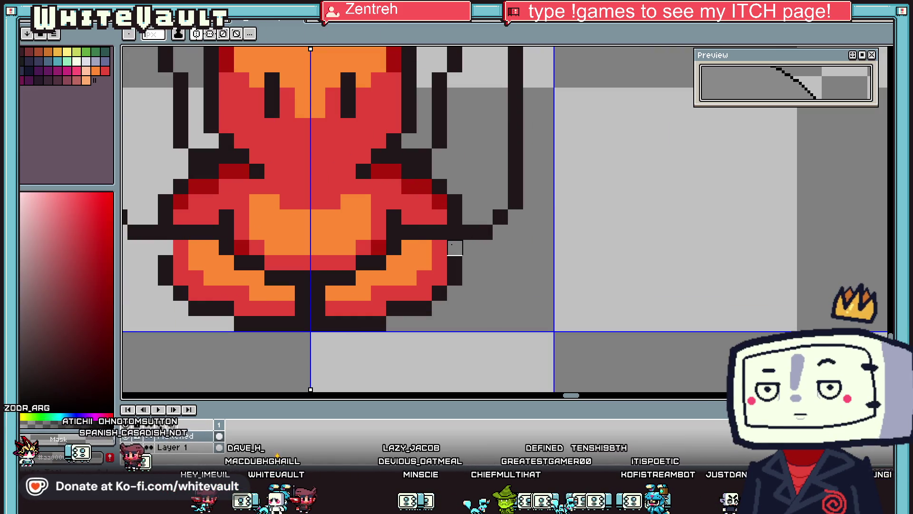
pyautogui.click(394, 262)
# Step: Touch up both feet, painting the bottom row dark and recolouring foot pixels red
pyautogui.press('alt')
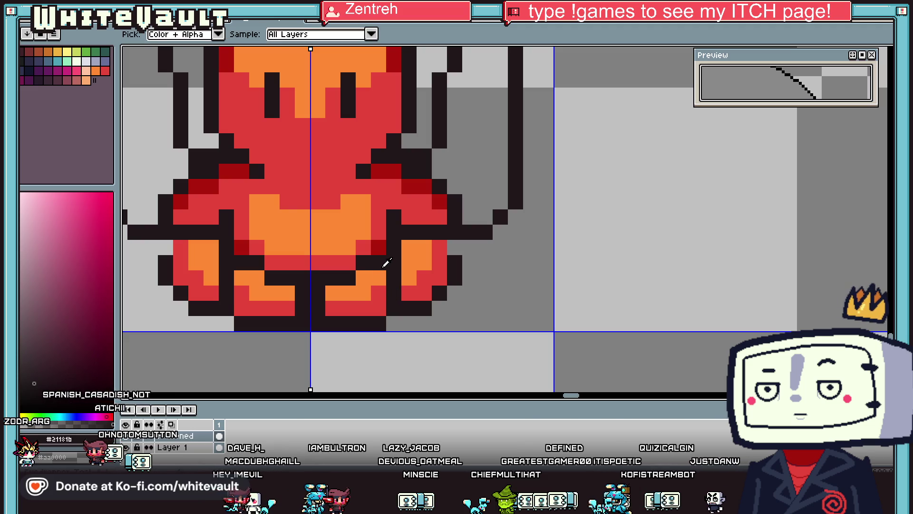
pyautogui.moveTo(383, 308); pyautogui.dragTo(237, 323)
pyautogui.press('alt')
pyautogui.press('alt')
pyautogui.click(248, 248)
pyautogui.click(242, 275)
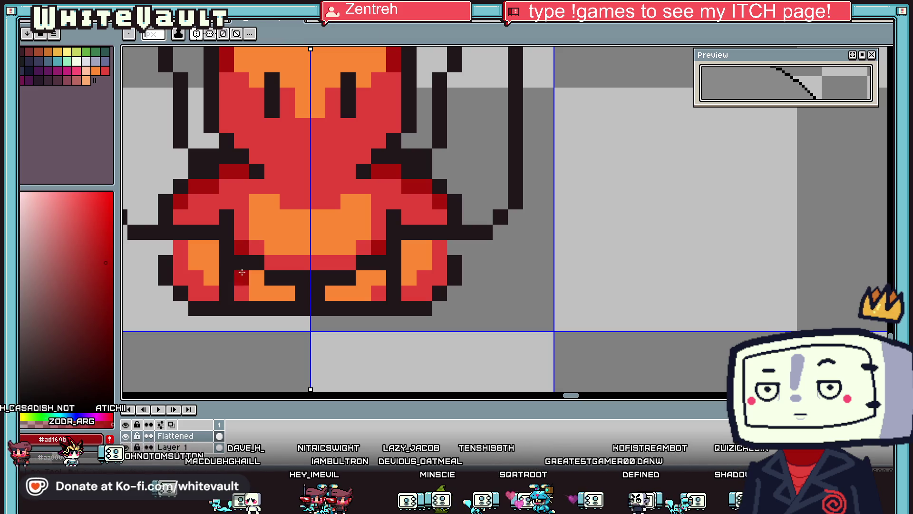
pyautogui.keyDown('alt'); pyautogui.click(326, 262); pyautogui.keyUp('alt')
pyautogui.moveTo(379, 247)
pyautogui.mouseDown()
pyautogui.moveTo(378, 264)
pyautogui.moveTo(241, 299)
pyautogui.mouseUp()
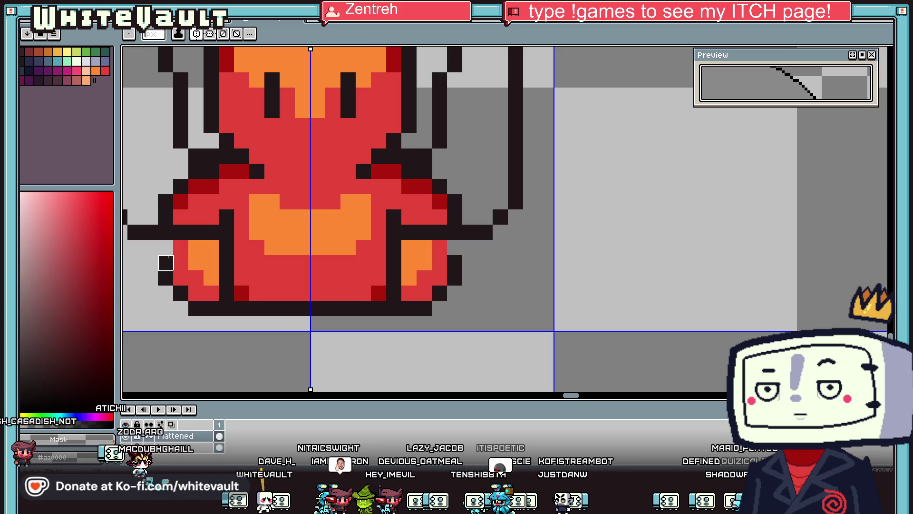
# Step: Erase the crossed legs and fill the raised arms with the red body colour
pyautogui.moveTo(200, 260)
pyautogui.mouseDown()
pyautogui.moveTo(196, 275)
pyautogui.moveTo(192, 265)
pyautogui.moveTo(196, 309)
pyautogui.mouseUp()
pyautogui.scroll(-3, 226, 293)
pyautogui.scroll(3, 333, 239)
pyautogui.keyDown('alt'); pyautogui.click(333, 240); pyautogui.keyUp('alt')
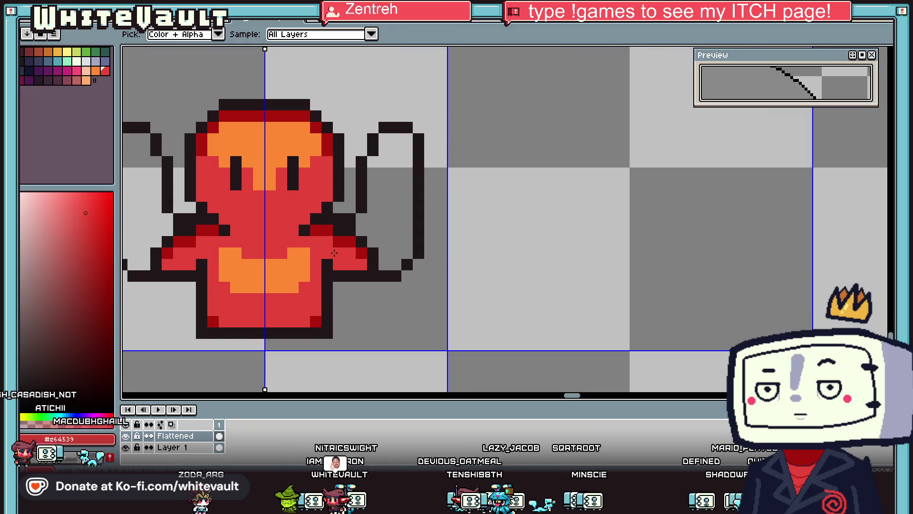
pyautogui.click(369, 224)
pyautogui.scroll(2, 343, 250)
pyautogui.click(394, 213)
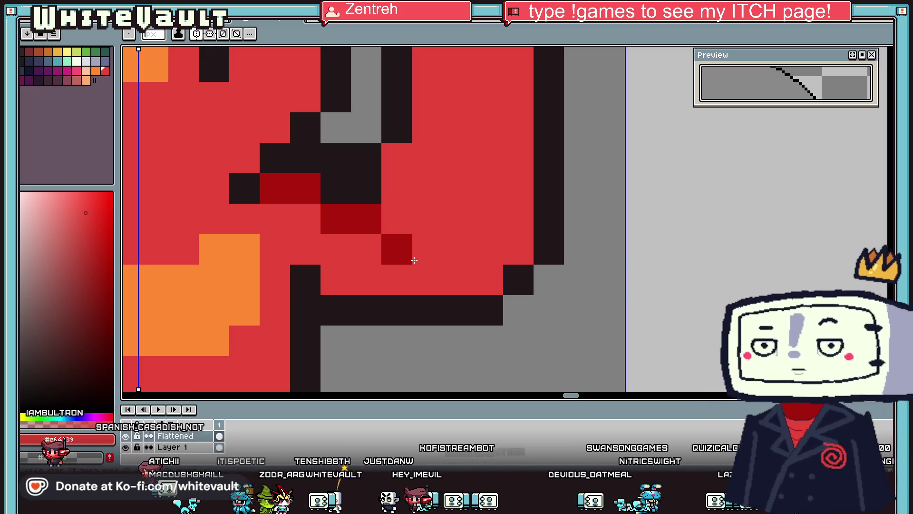
pyautogui.scroll(-5, 429, 221)
pyautogui.scroll(-1, 429, 221)
pyautogui.scroll(1, 422, 206)
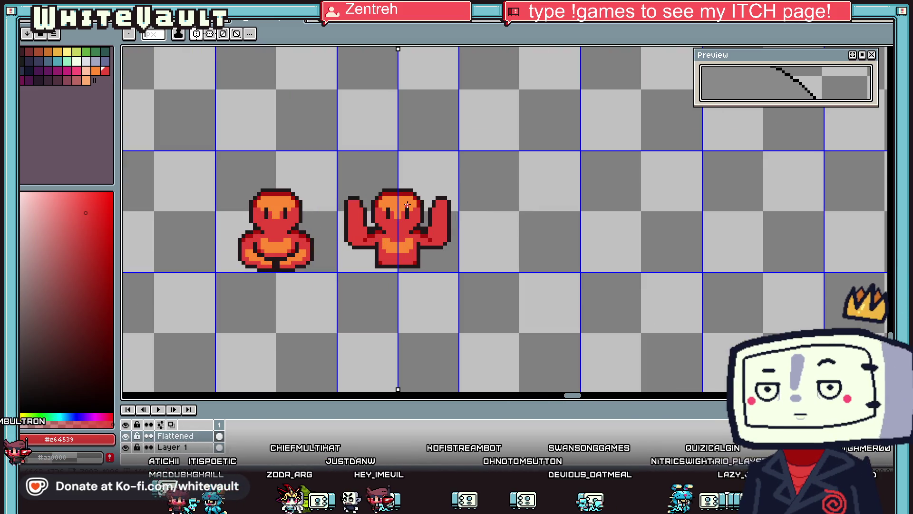
# Step: Eyedrop the orange from the sprite and paint mirrored orange highlights on the raised arms
pyautogui.press('i')
pyautogui.scroll(3, 431, 214)
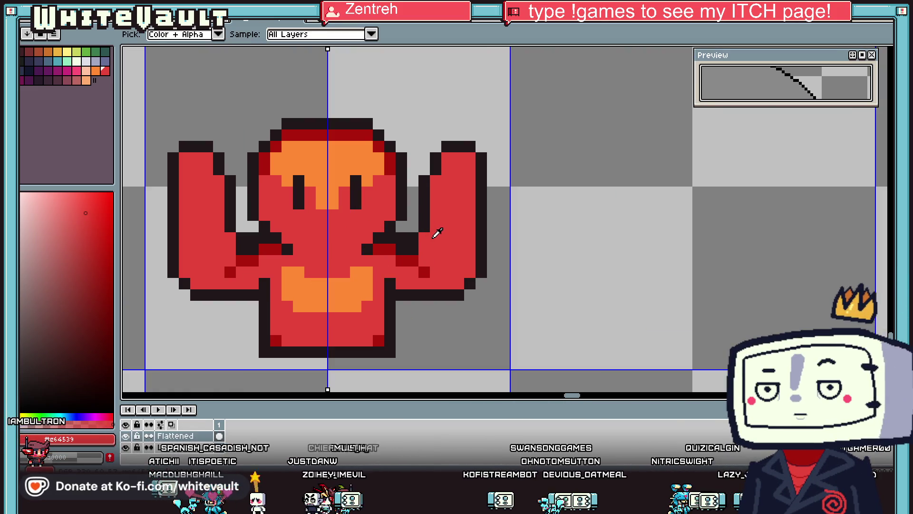
pyautogui.press('b')
pyautogui.scroll(-3, 441, 246)
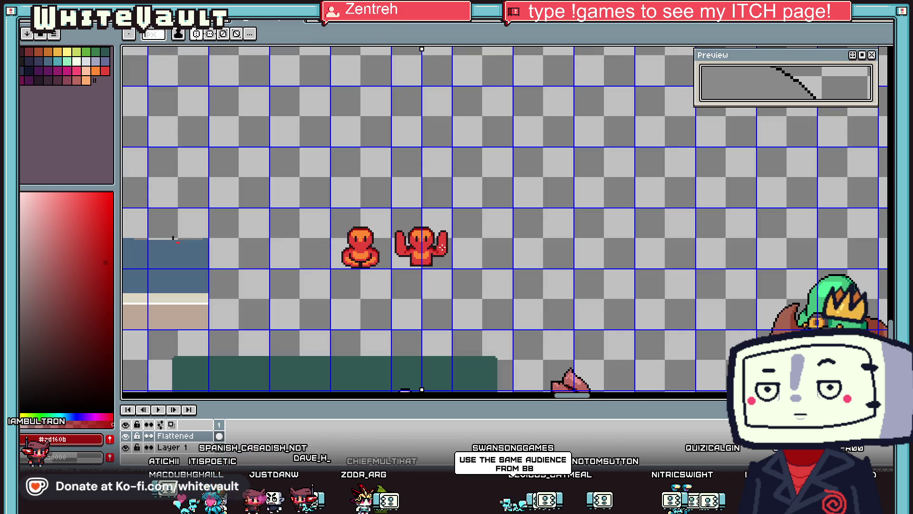
pyautogui.scroll(3, 423, 257)
pyautogui.keyDown('alt'); pyautogui.click(397, 279); pyautogui.keyUp('alt')
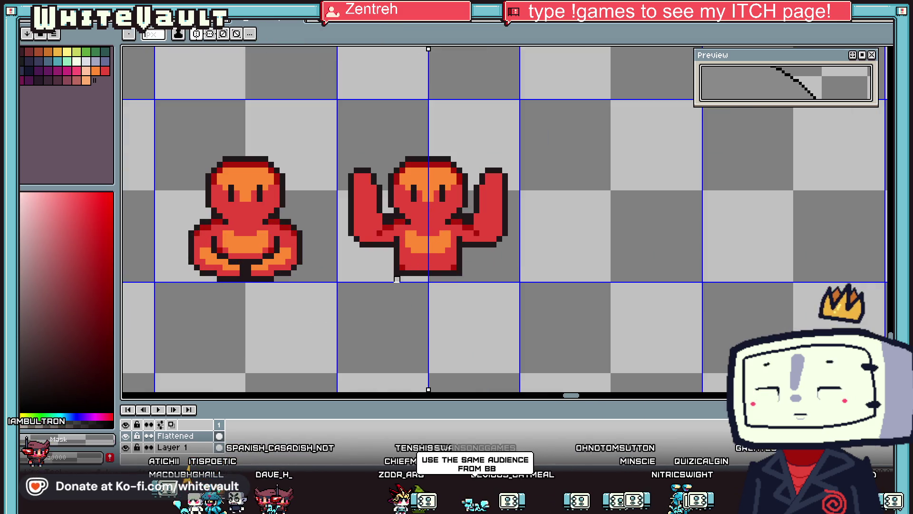
pyautogui.scroll(-2, 459, 273)
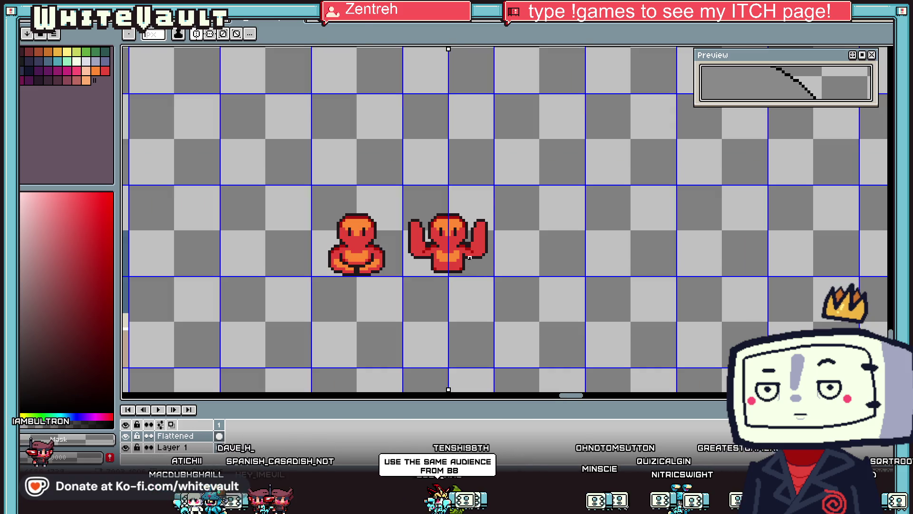
pyautogui.scroll(3, 434, 214)
pyautogui.keyDown('alt'); pyautogui.click(434, 210); pyautogui.keyUp('alt')
pyautogui.scroll(1, 491, 223)
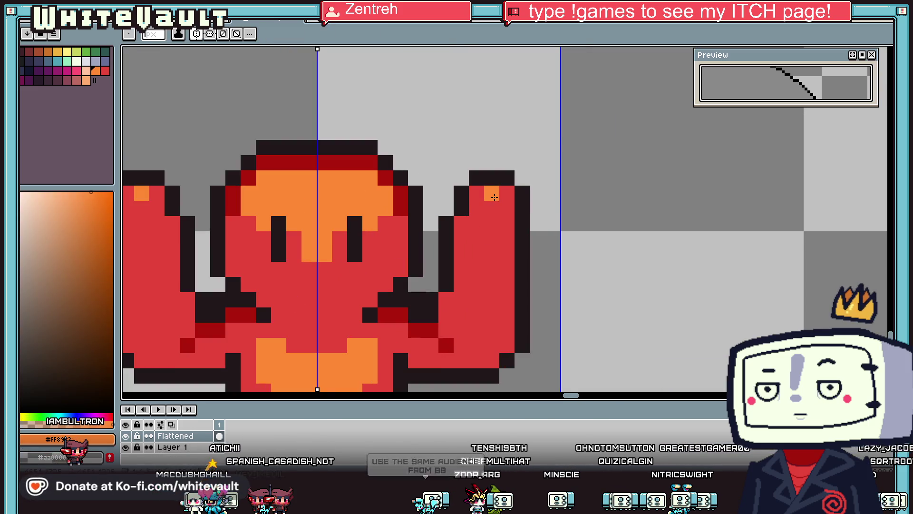
pyautogui.moveTo(490, 193); pyautogui.dragTo(476, 254)
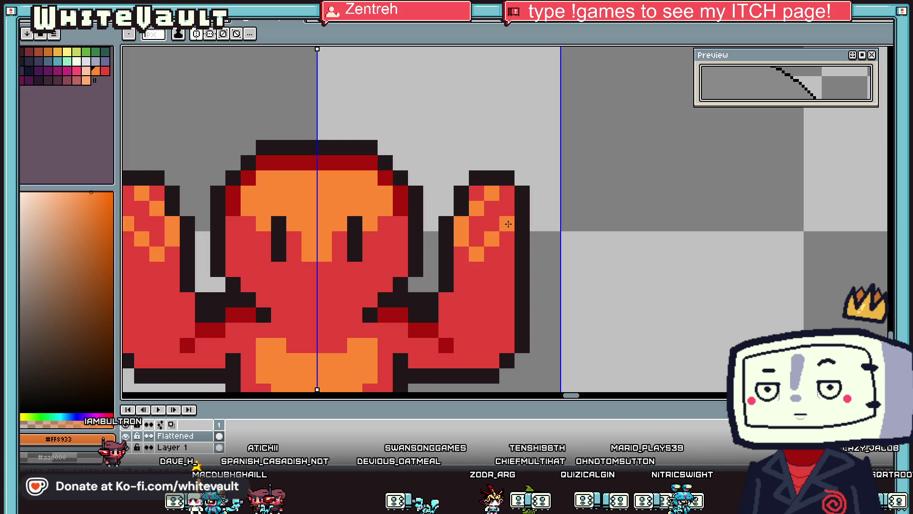
pyautogui.moveTo(507, 209); pyautogui.dragTo(507, 193)
pyautogui.moveTo(492, 224); pyautogui.dragTo(477, 223)
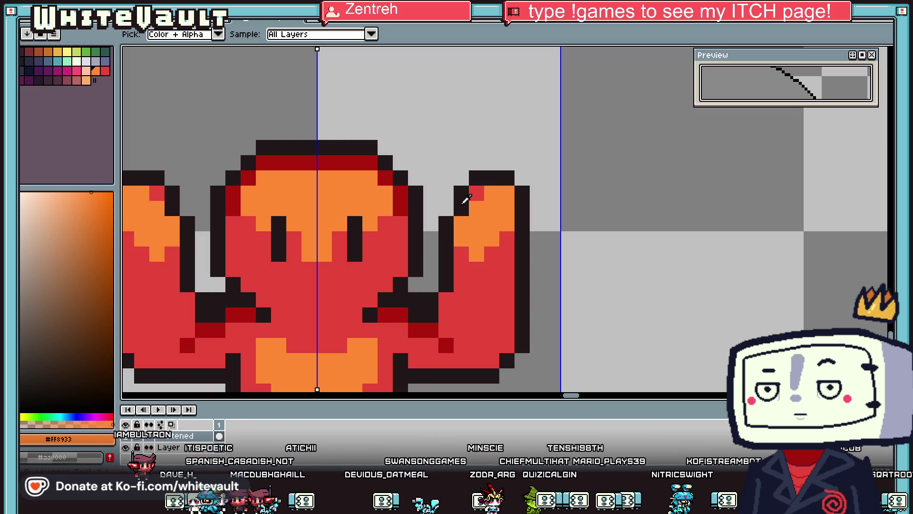
# Step: Add a red pixel and dark outline pixels along the arm tops and inner arm
pyautogui.keyDown('alt'); pyautogui.click(471, 252); pyautogui.keyUp('alt')
pyautogui.click(446, 208)
pyautogui.keyDown('alt'); pyautogui.click(461, 193); pyautogui.keyUp('alt')
pyautogui.click(446, 193)
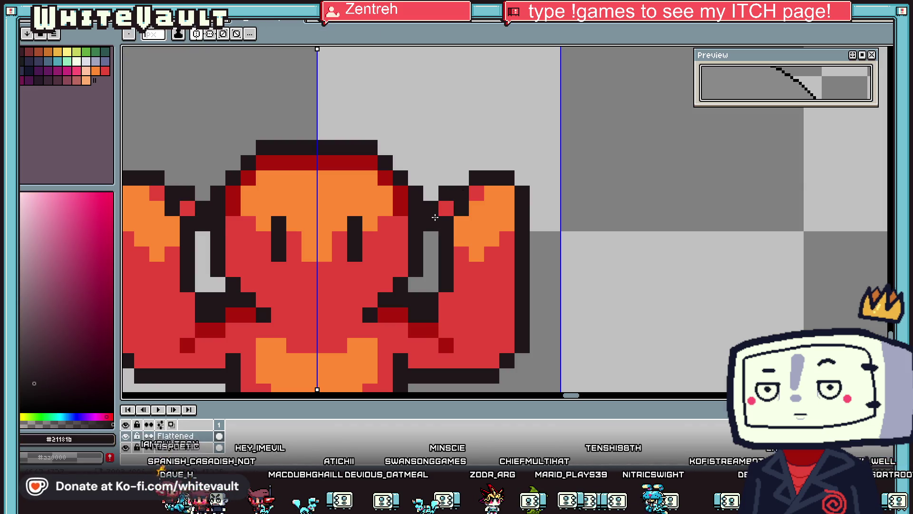
pyautogui.scroll(-4, 435, 217)
pyautogui.scroll(4, 531, 250)
pyautogui.click(523, 247)
pyautogui.moveTo(484, 286)
pyautogui.mouseDown()
pyautogui.moveTo(456, 288)
pyautogui.moveTo(505, 305)
pyautogui.mouseUp()
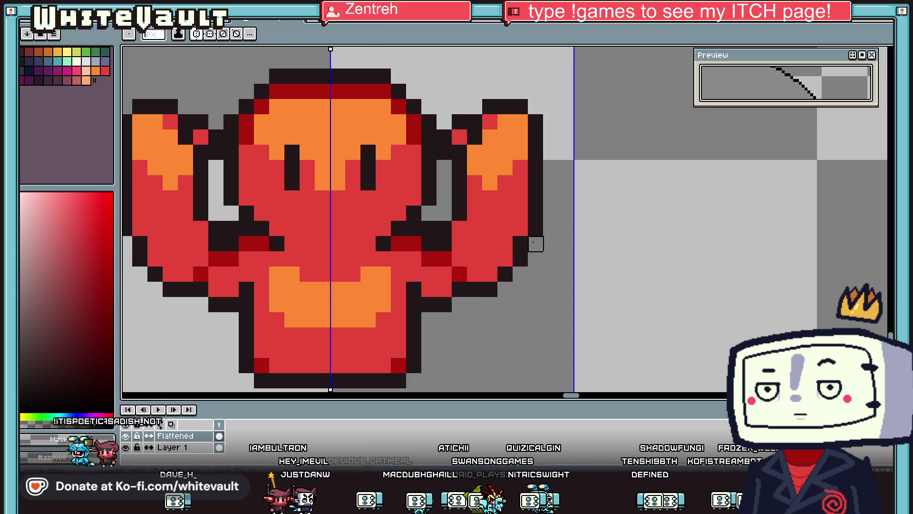
pyautogui.scroll(-4, 536, 244)
pyautogui.scroll(4, 530, 246)
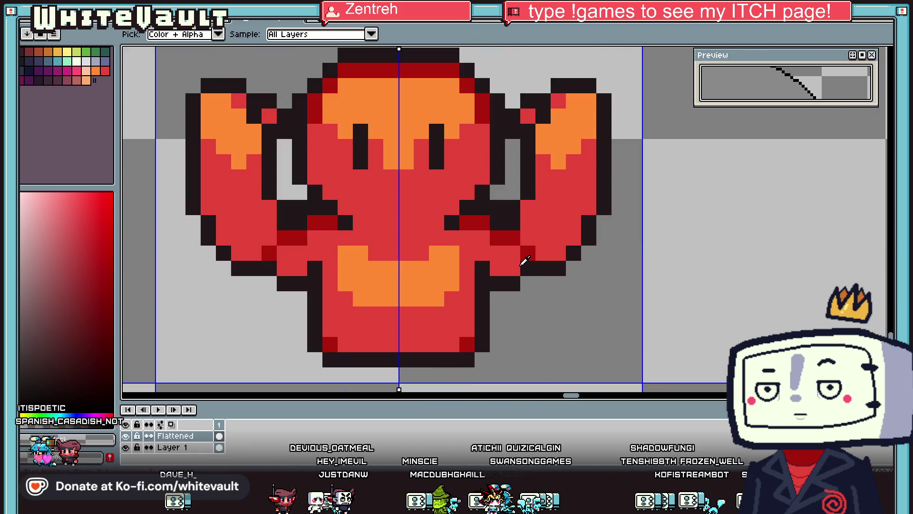
# Step: Try a dark pixel under the arm, undo it, and re-pick the orange colour
pyautogui.click(523, 262)
pyautogui.click(498, 270)
pyautogui.hotkey('ctrl', 'z')
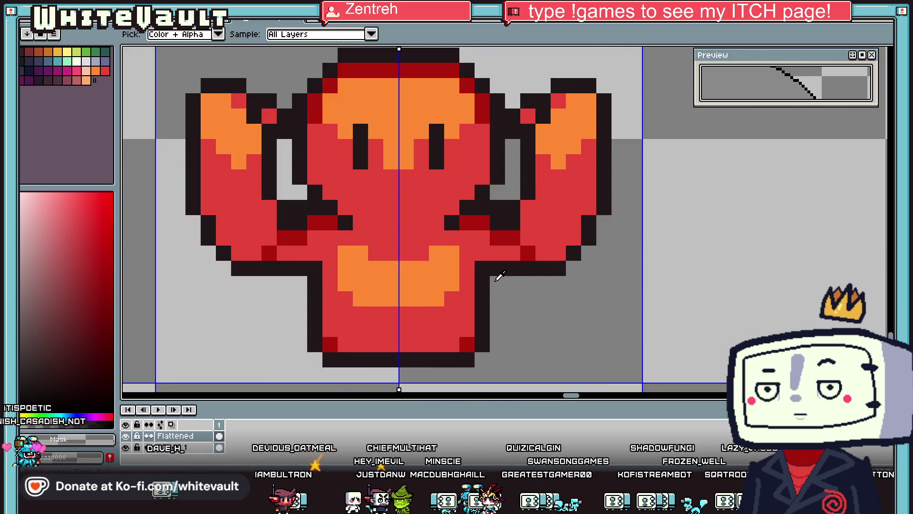
pyautogui.scroll(-5, 509, 275)
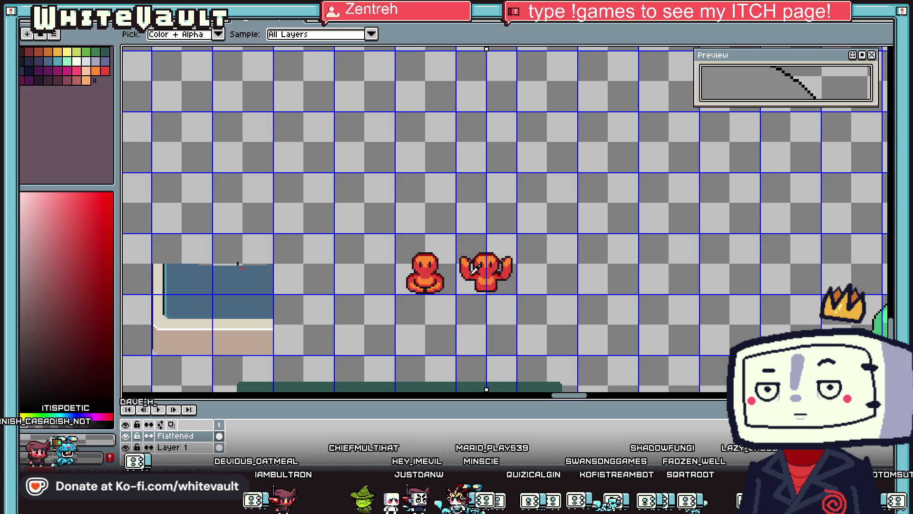
pyautogui.scroll(3, 474, 271)
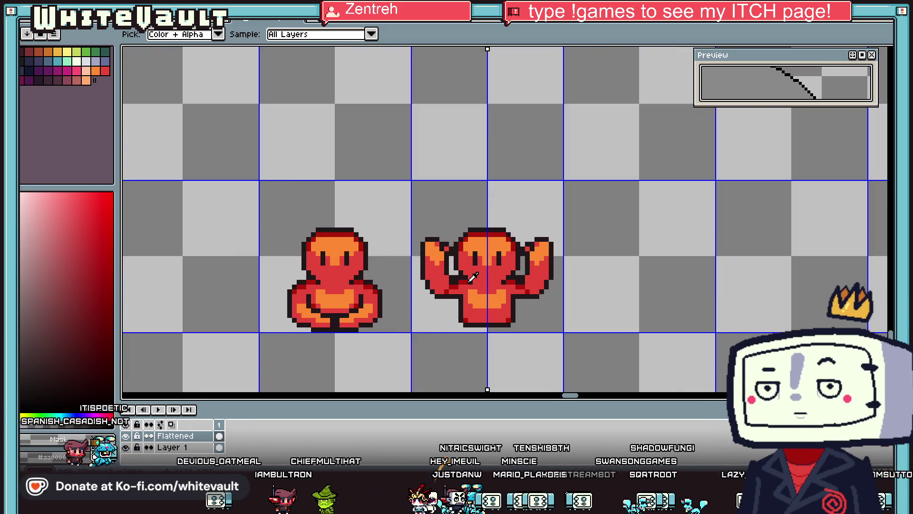
pyautogui.click(498, 251)
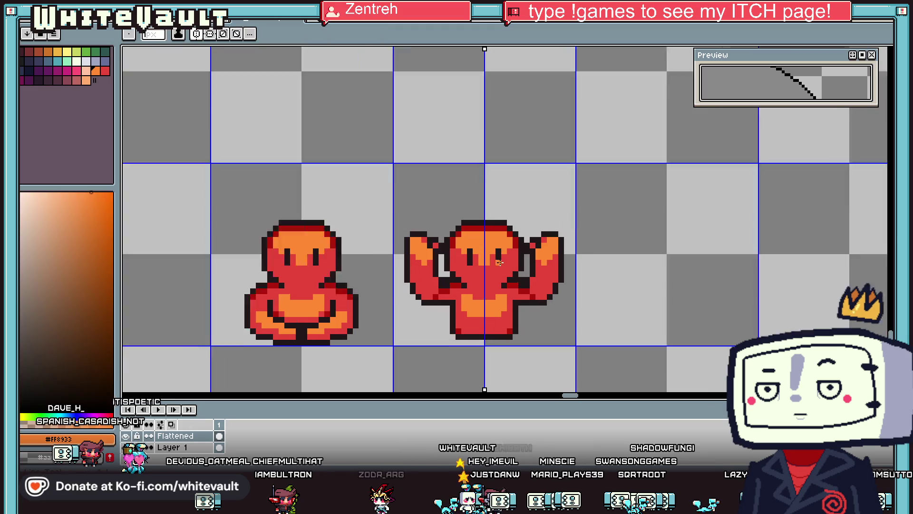
pyautogui.scroll(2, 502, 263)
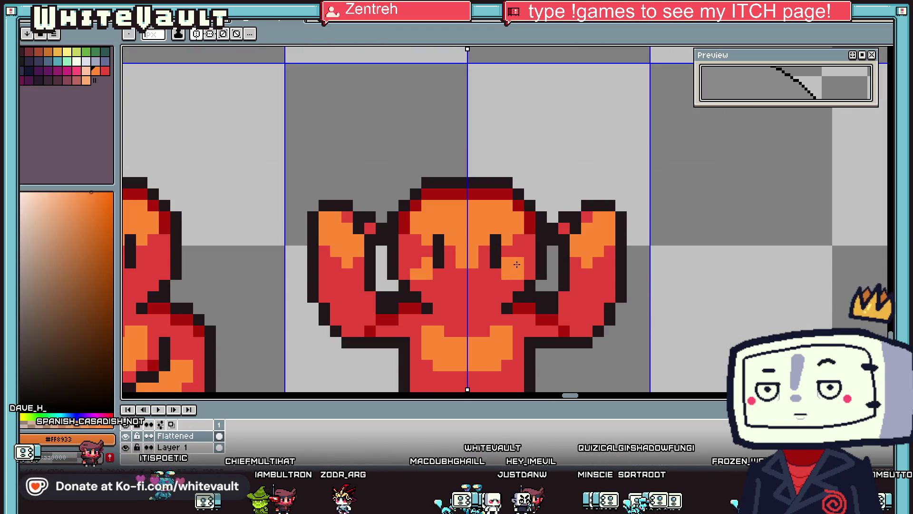
pyautogui.scroll(-6, 516, 265)
pyautogui.scroll(5, 311, 191)
# Step: Marquee-select the area around both statue poses
pyautogui.press('alt')
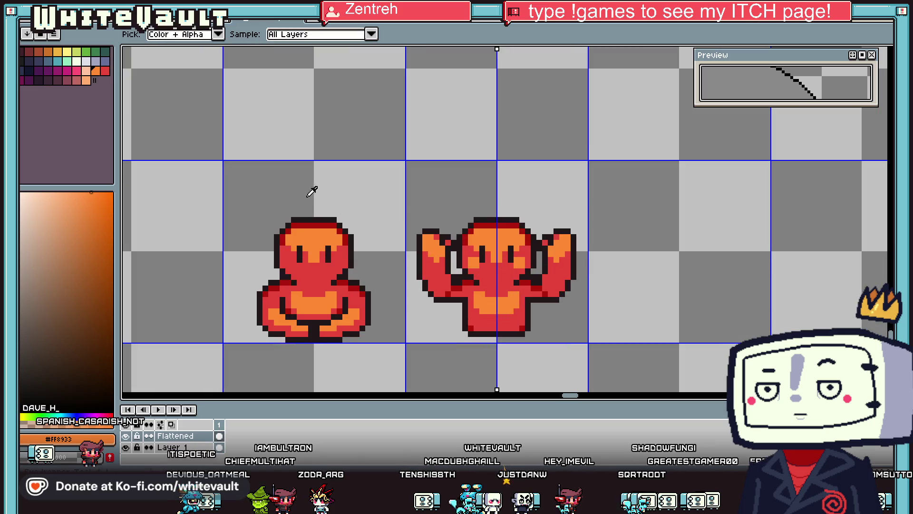
pyautogui.press('m')
pyautogui.moveTo(208, 163); pyautogui.dragTo(784, 367)
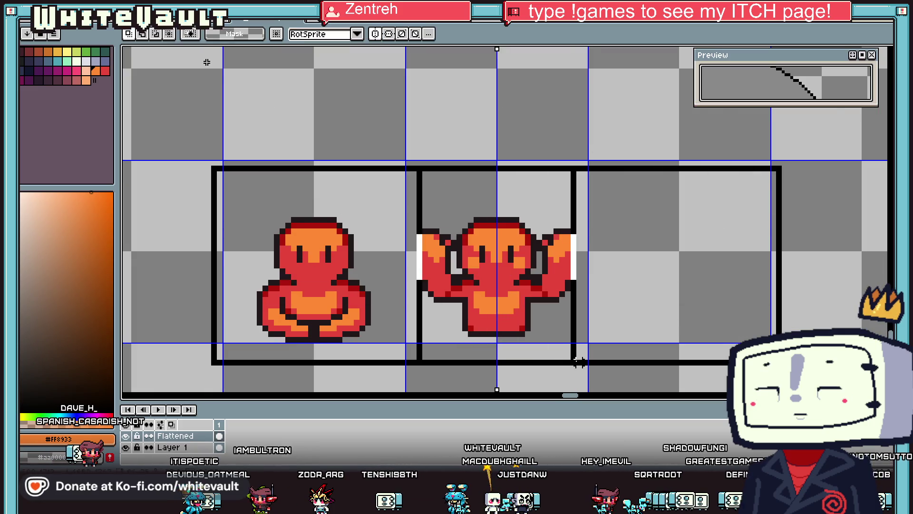
# Step: Paint Bucket the red areas of both statues blue-grey with Contiguous turned off
pyautogui.click(104, 61)
pyautogui.press('g')
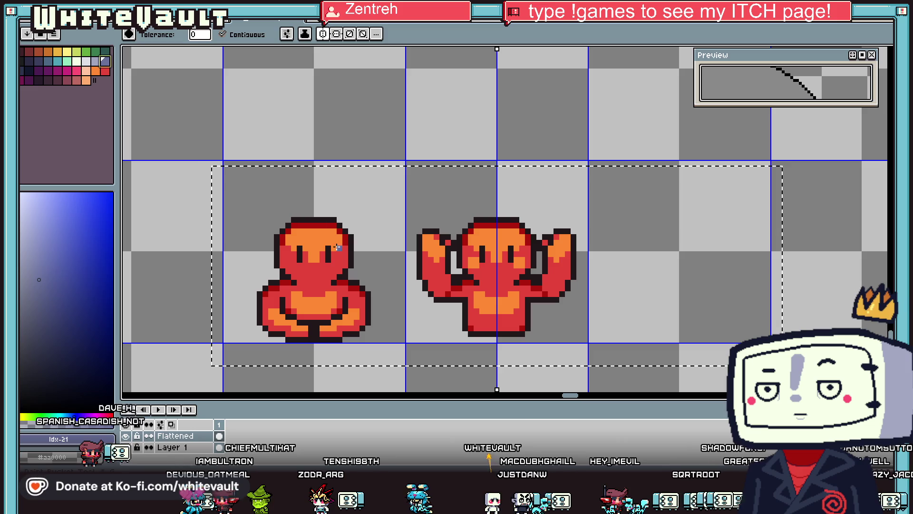
pyautogui.click(238, 38)
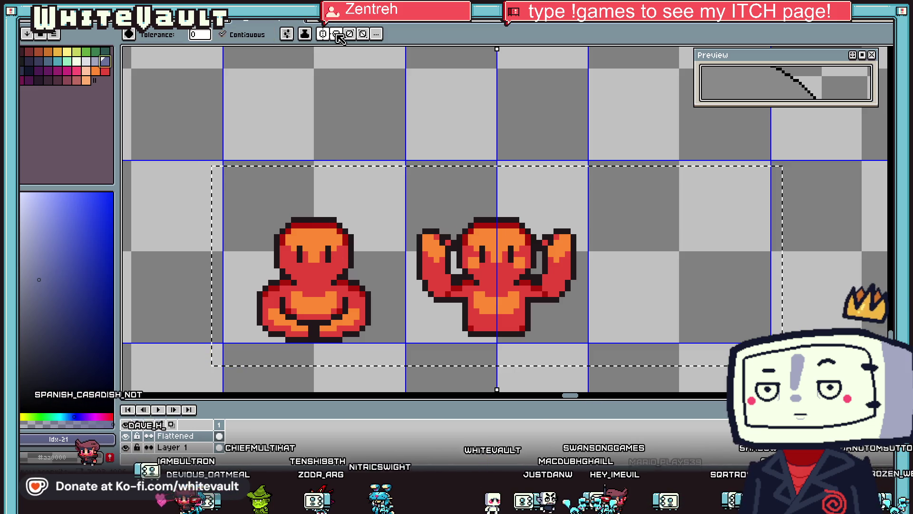
pyautogui.click(315, 272)
pyautogui.click(246, 34)
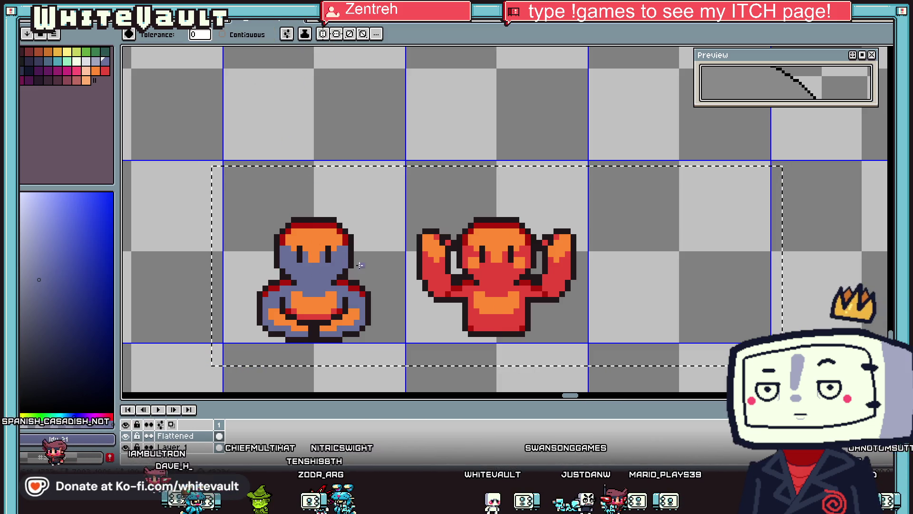
pyautogui.click(494, 276)
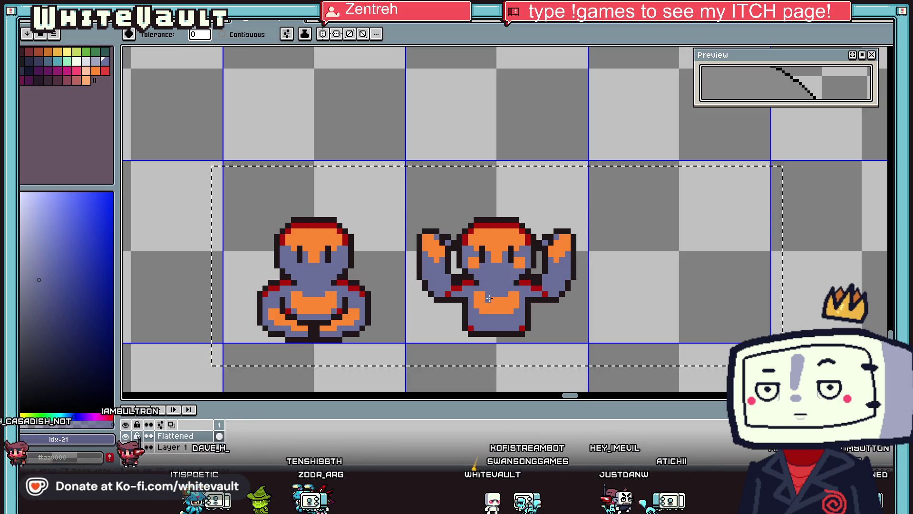
# Step: Replace the orange pixels with a lighter blue-grey, then shade them darker
pyautogui.keyDown('alt'); pyautogui.click(300, 232); pyautogui.keyUp('alt')
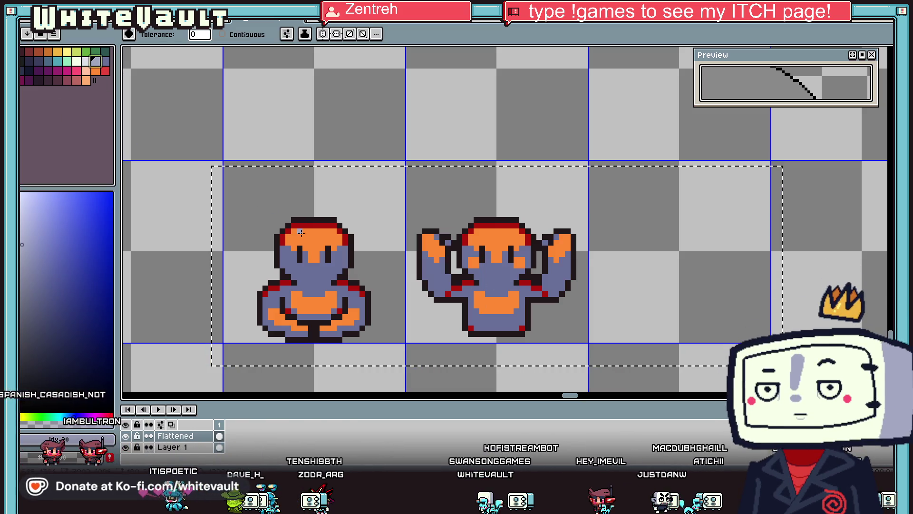
pyautogui.click(318, 241)
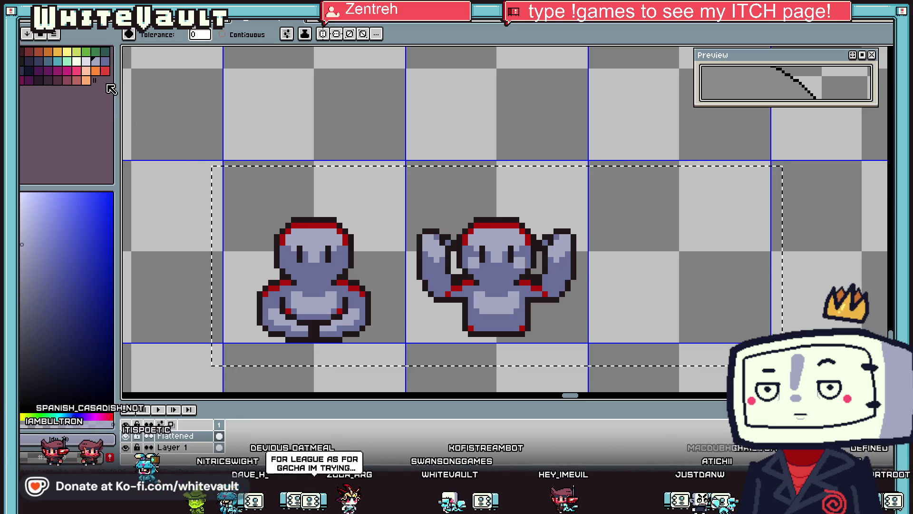
pyautogui.click(336, 233)
pyautogui.scroll(-2, 337, 233)
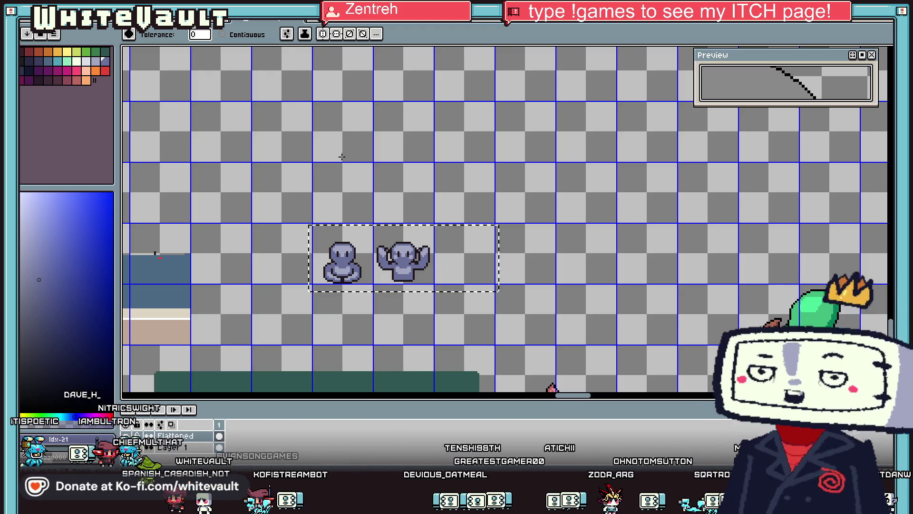
# Step: Zoom in close and draw a dark open-mouthed smile on the seated statue's face
pyautogui.press('i')
pyautogui.scroll(3, 407, 275)
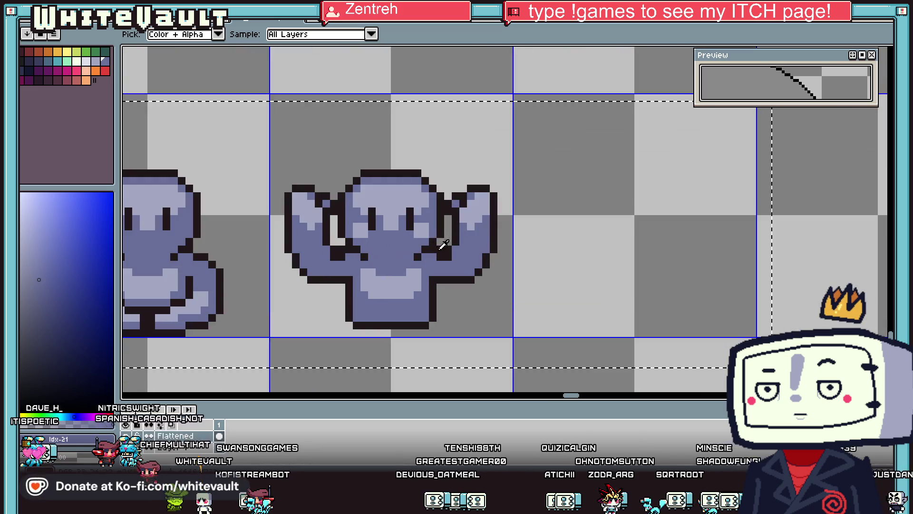
pyautogui.scroll(-2, 448, 247)
pyautogui.scroll(2, 379, 266)
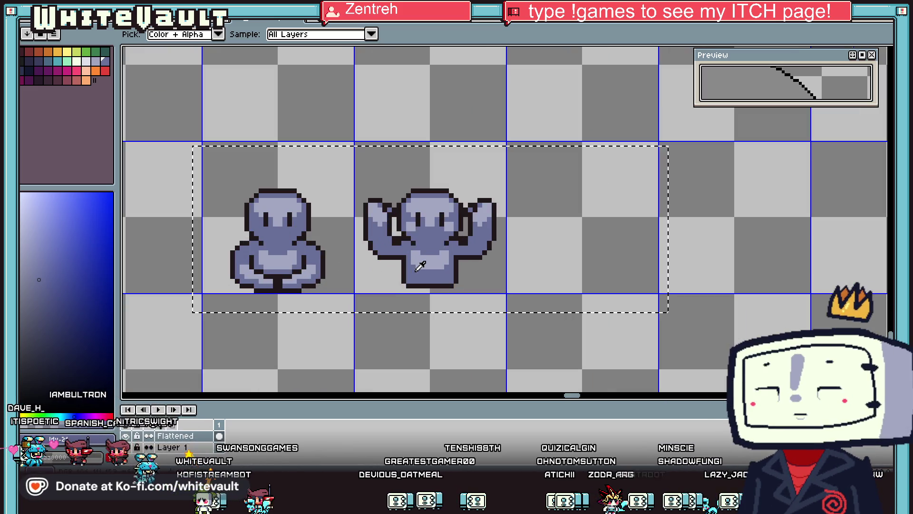
pyautogui.scroll(-1, 418, 234)
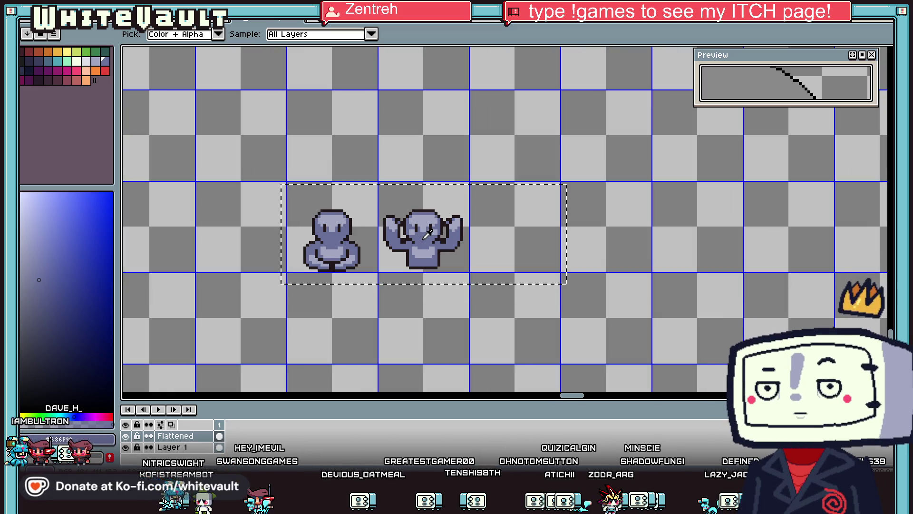
pyautogui.scroll(1, 416, 231)
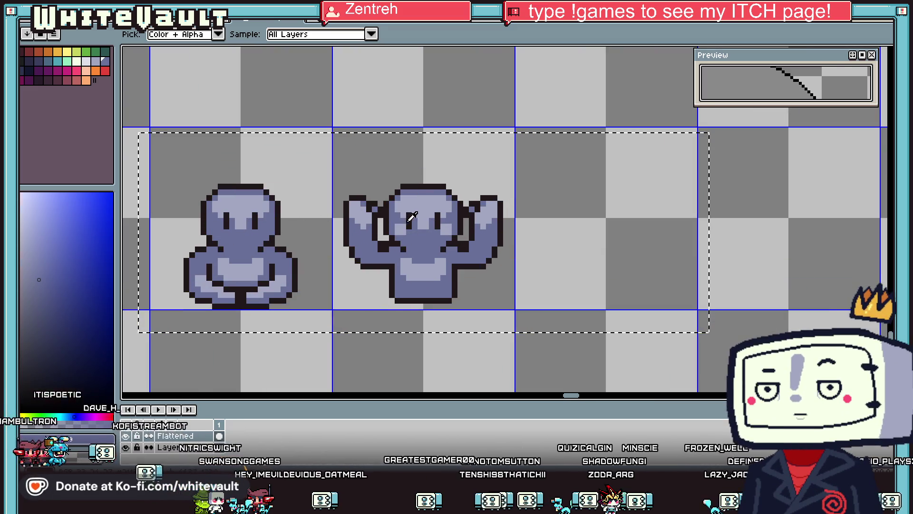
pyautogui.scroll(3, 399, 223)
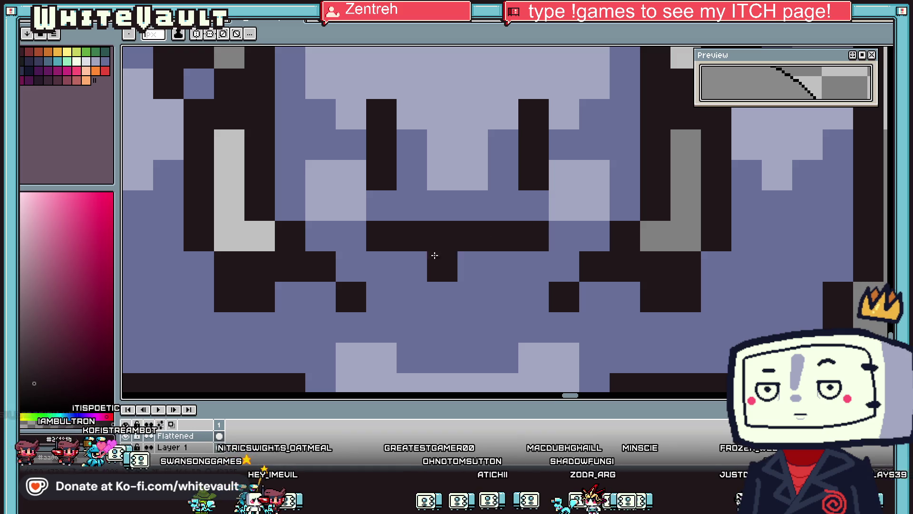
pyautogui.scroll(-5, 500, 266)
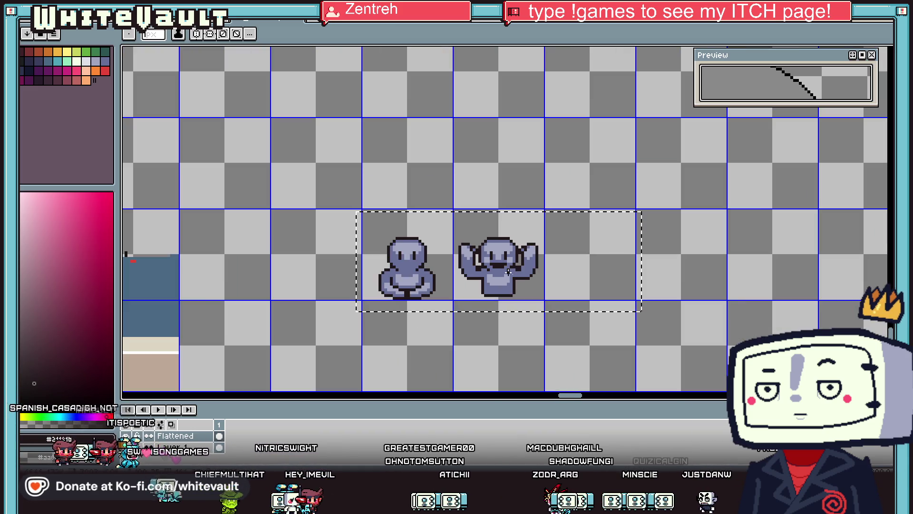
pyautogui.scroll(3, 368, 275)
pyautogui.moveTo(368, 276)
pyautogui.mouseDown()
pyautogui.moveTo(419, 277)
pyautogui.moveTo(405, 288)
pyautogui.moveTo(370, 288)
pyautogui.mouseUp()
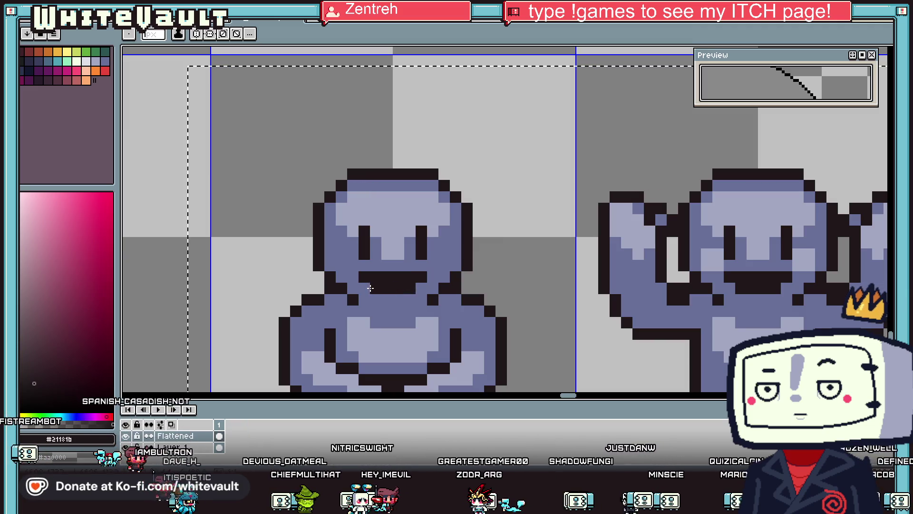
pyautogui.scroll(-6, 370, 288)
pyautogui.scroll(3, 440, 288)
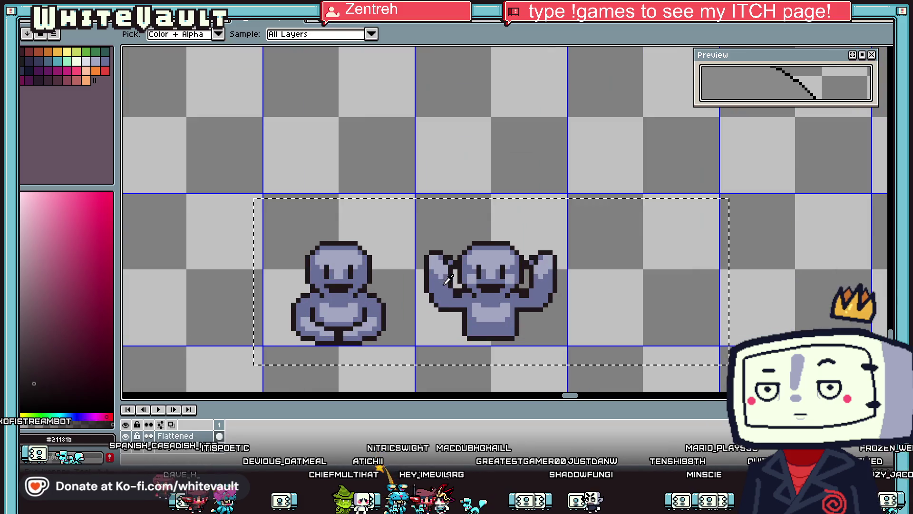
pyautogui.scroll(-1, 494, 295)
pyautogui.scroll(-1, 495, 295)
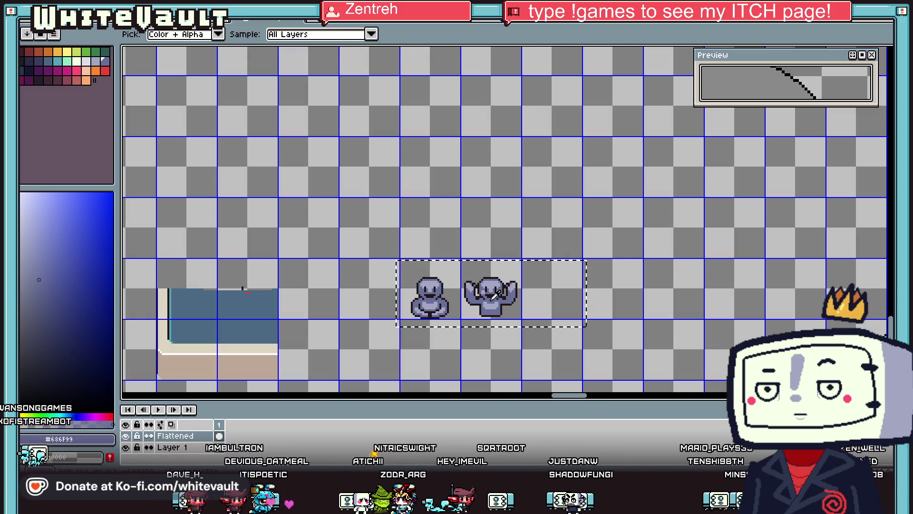
# Step: Marquee-select the seated statue's 32x32 tile
pyautogui.press('w')
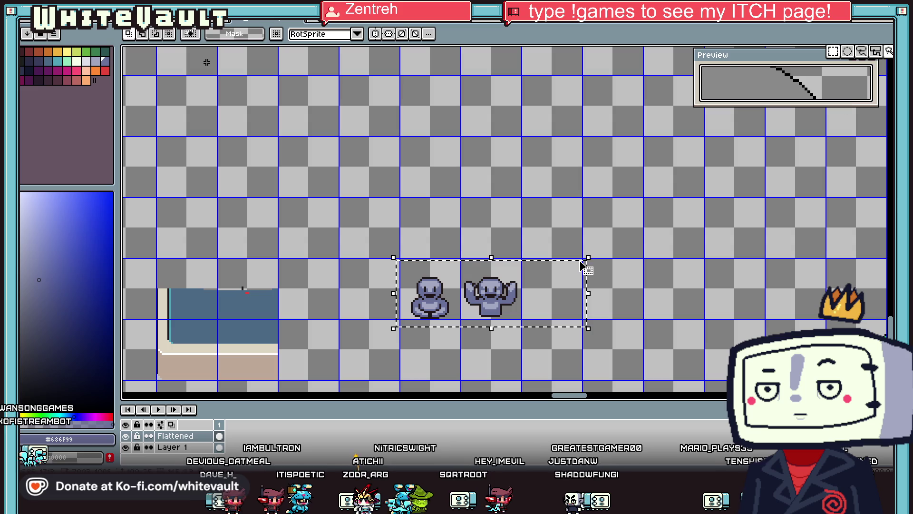
pyautogui.hotkey('ctrl', 'd')
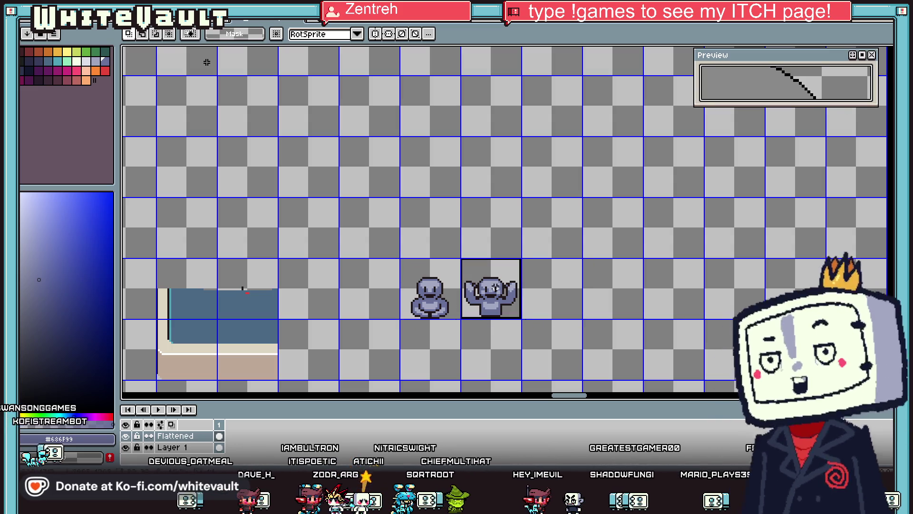
pyautogui.moveTo(461, 306); pyautogui.dragTo(521, 259)
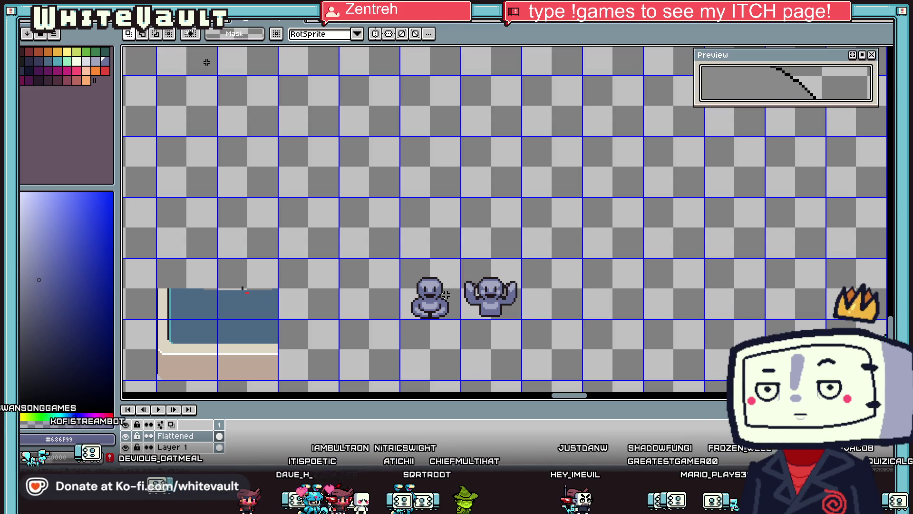
pyautogui.moveTo(460, 259); pyautogui.dragTo(400, 318)
# Step: Create a new 32x32 sprite and paste the seated statue into it
pyautogui.hotkey('alt', 'f')
pyautogui.press('n')
pyautogui.press('Return')
pyautogui.hotkey('ctrl', 'v')
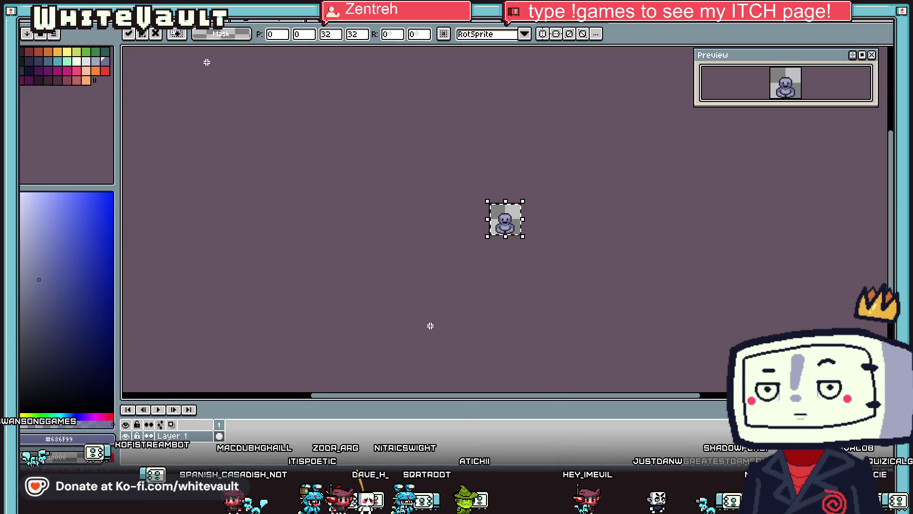
pyautogui.press('Return')
# Step: Back on the sheet, move the selection onto the arms-up statue and copy it
pyautogui.click(479, 27)
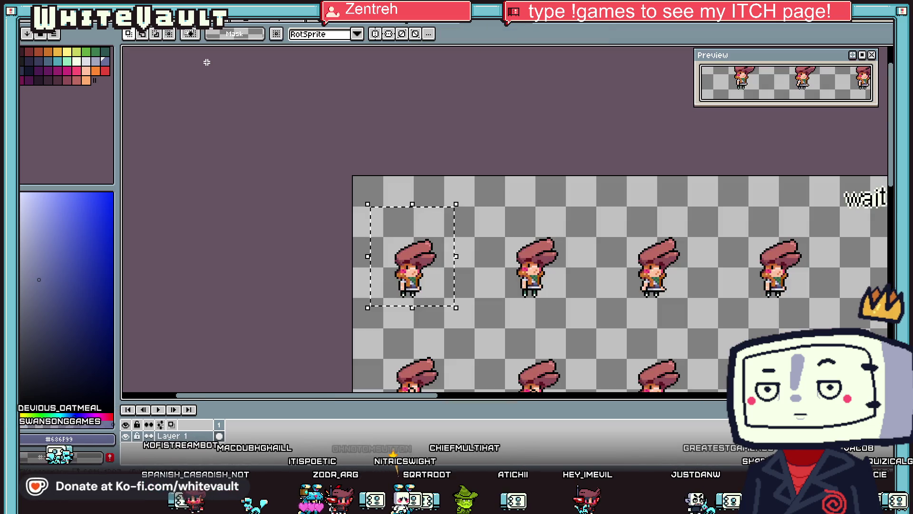
pyautogui.hotkey('ctrl', 'Tab')
pyautogui.hotkey('ctrl', 'Tab')
pyautogui.hotkey('ctrl', 'Tab')
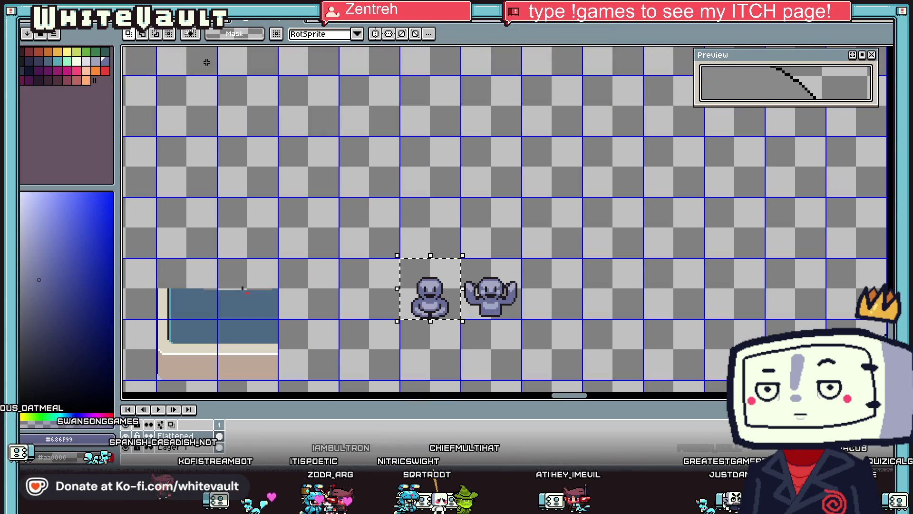
pyautogui.moveTo(516, 297); pyautogui.dragTo(519, 299)
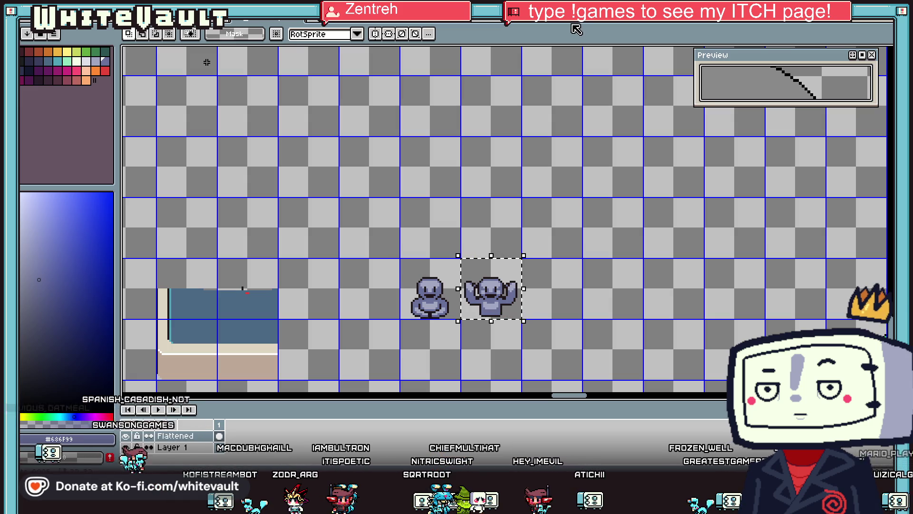
pyautogui.hotkey('ctrl', 'Tab')
pyautogui.scroll(2, 534, 240)
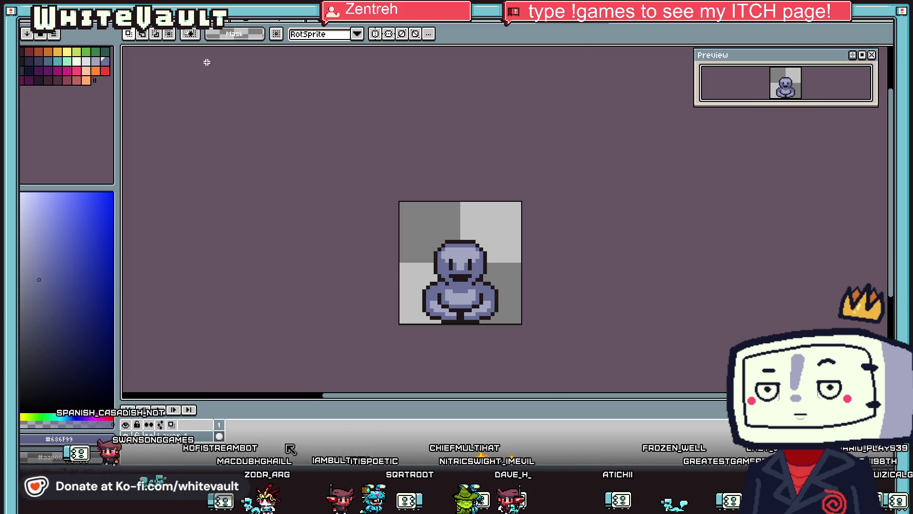
# Step: Add a new frame, clear it, and paste the arms-up statue into it
pyautogui.rightClick(228, 432)
pyautogui.click(285, 412)
pyautogui.rightClick(234, 431)
pyautogui.click(271, 413)
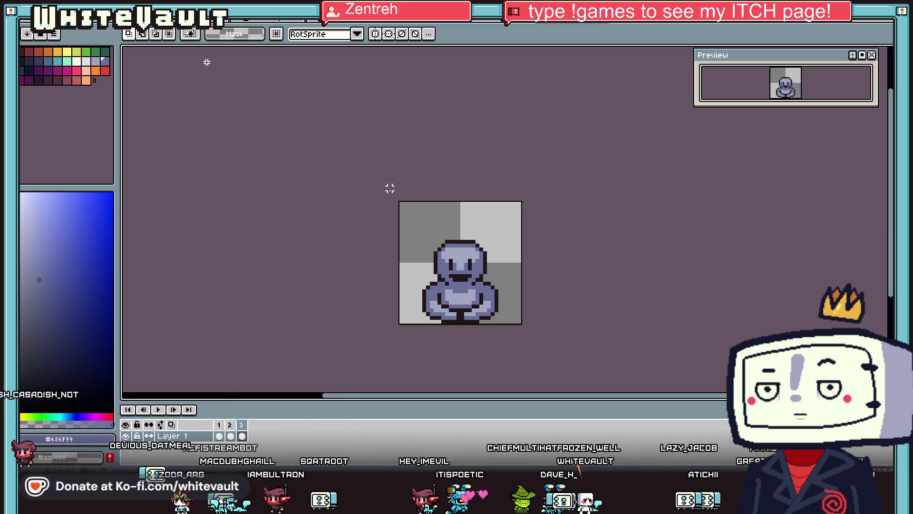
pyautogui.hotkey('ctrl', 'a')
pyautogui.press('Delete')
pyautogui.hotkey('ctrl', 'v')
pyautogui.press('Return')
# Step: On frame 3, select and reposition the statue's raised arms
pyautogui.click(243, 434)
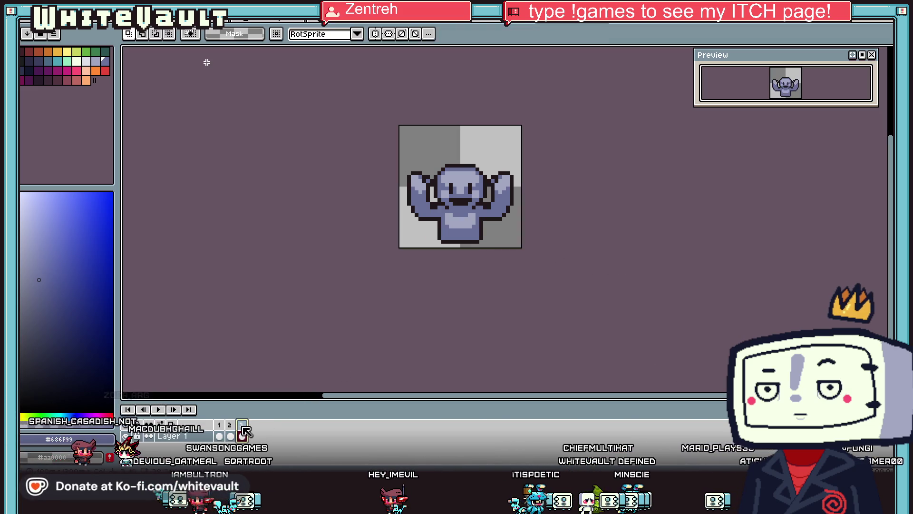
pyautogui.scroll(1, 552, 157)
pyautogui.moveTo(524, 141); pyautogui.dragTo(473, 275)
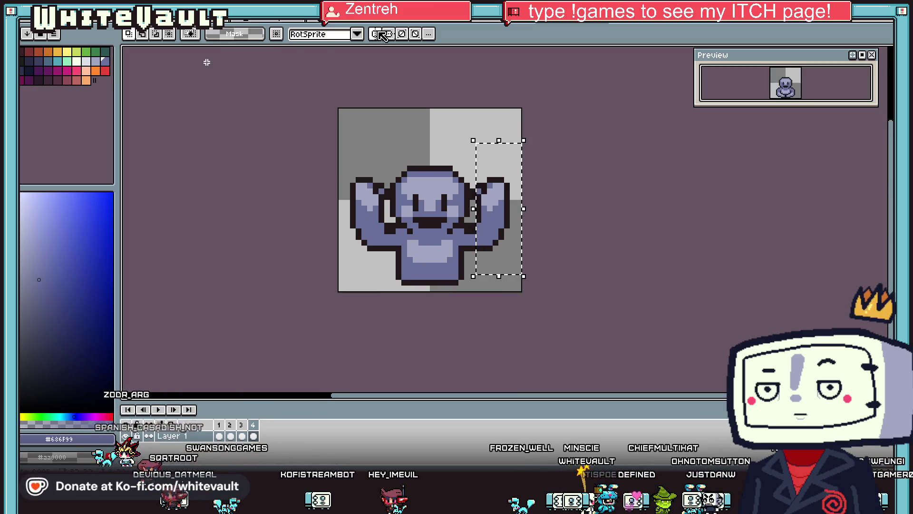
pyautogui.click(587, 180)
pyautogui.hotkey('ctrl', 'z')
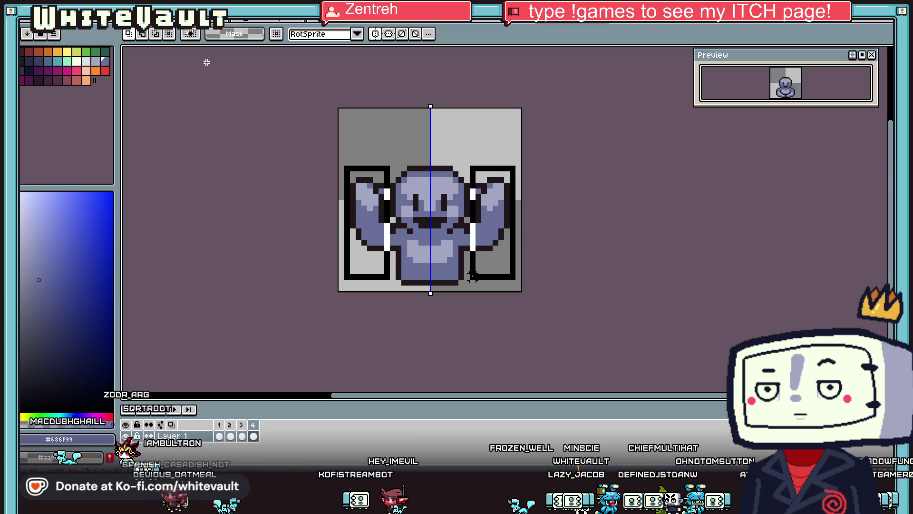
pyautogui.moveTo(493, 261); pyautogui.dragTo(504, 255)
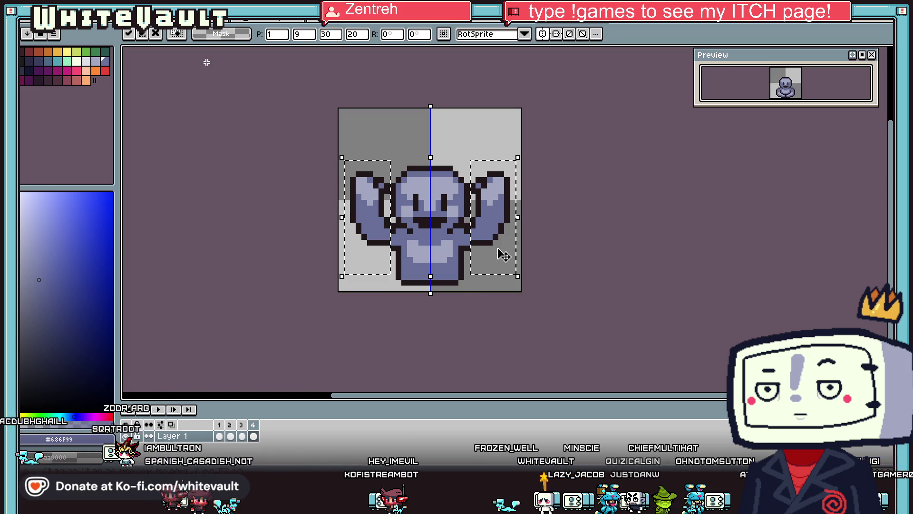
# Step: Commit the arm transform and add a fifth frame to the animation
pyautogui.press('Return')
pyautogui.rightClick(263, 428)
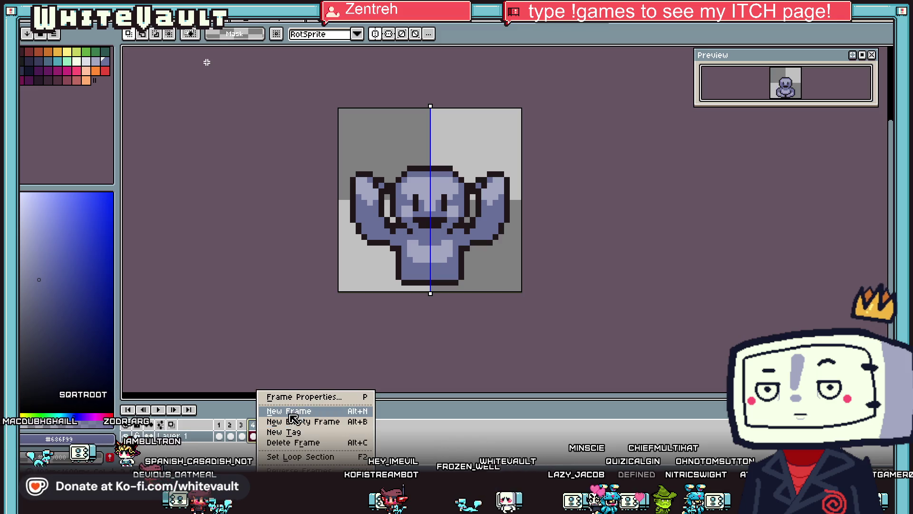
pyautogui.click(285, 410)
pyautogui.scroll(2, 530, 174)
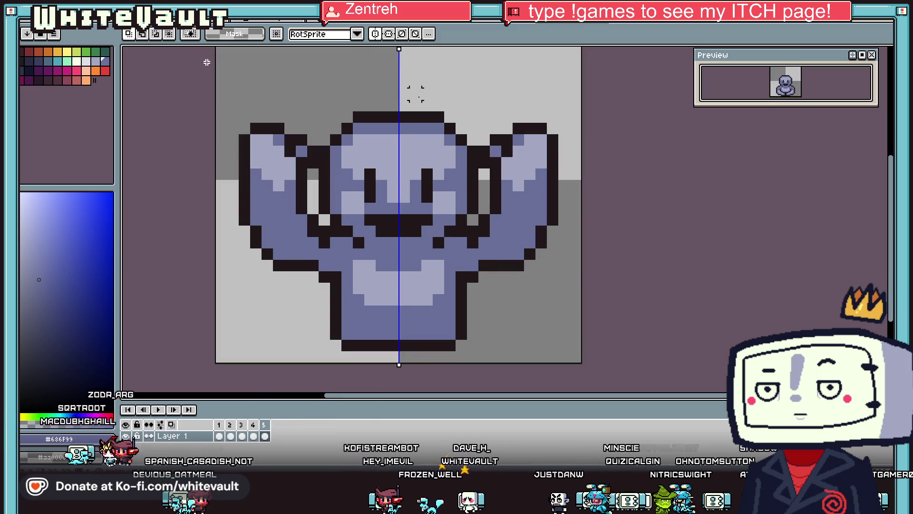
# Step: Pencil dark outlines that thicken both arms and extend the raised hands upward
pyautogui.press('b')
pyautogui.keyDown('alt'); pyautogui.click(462, 224); pyautogui.keyUp('alt')
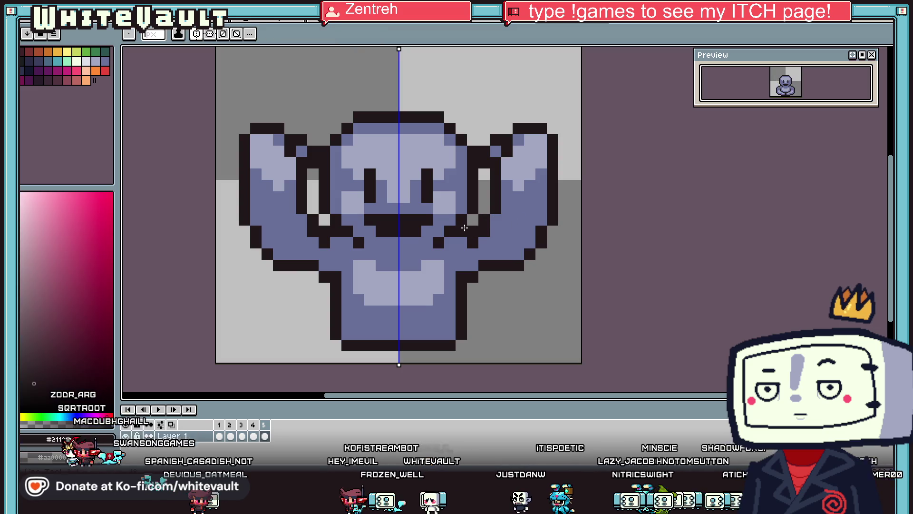
pyautogui.moveTo(462, 214); pyautogui.dragTo(461, 121)
pyautogui.moveTo(471, 82)
pyautogui.mouseDown()
pyautogui.moveTo(492, 83)
pyautogui.moveTo(507, 135)
pyautogui.moveTo(505, 225)
pyautogui.mouseUp()
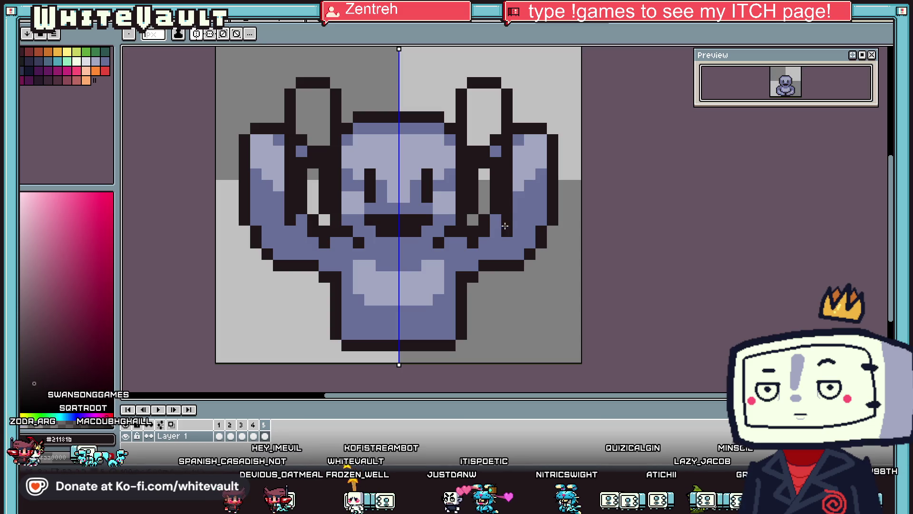
# Step: Bucket-fill away the outer outline columns and both light-purple wing areas
pyautogui.press('e')
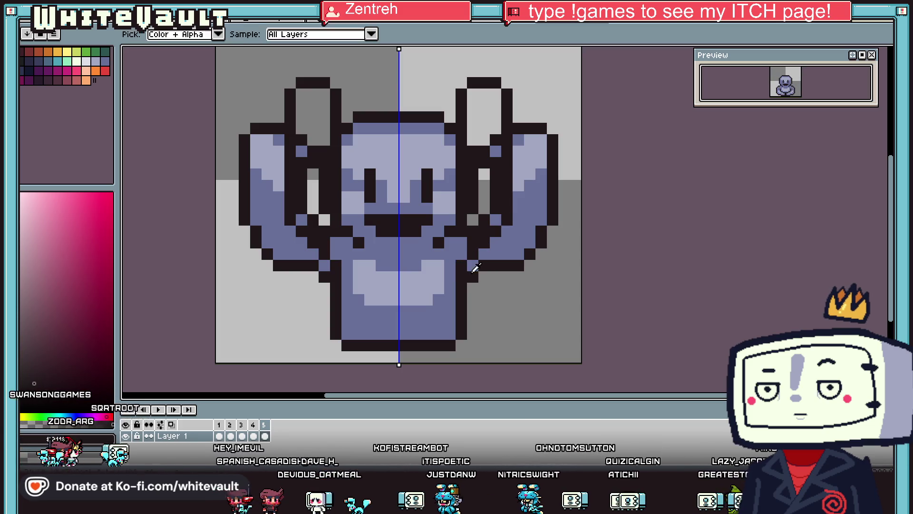
pyautogui.click(472, 277)
pyautogui.press('g')
pyautogui.click(507, 254)
pyautogui.click(222, 35)
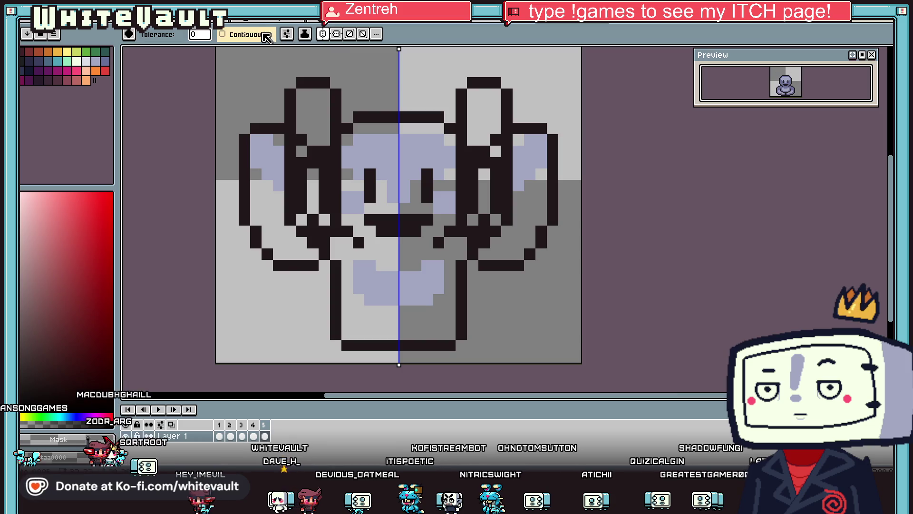
pyautogui.hotkey('ctrl', 'z')
pyautogui.click(484, 265)
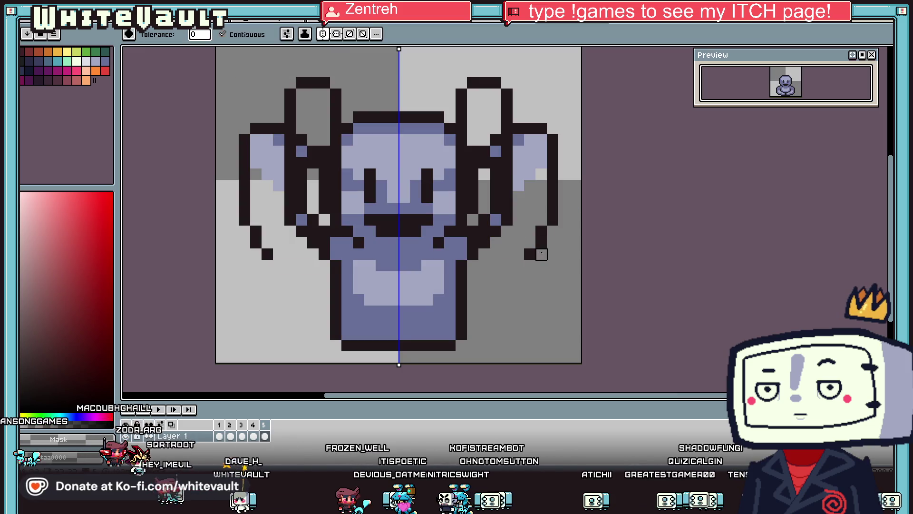
pyautogui.click(553, 221)
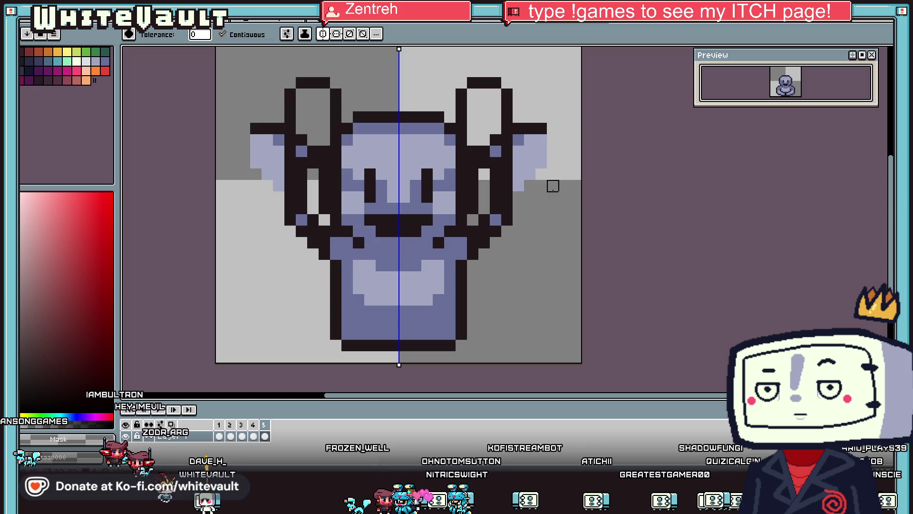
pyautogui.press('b')
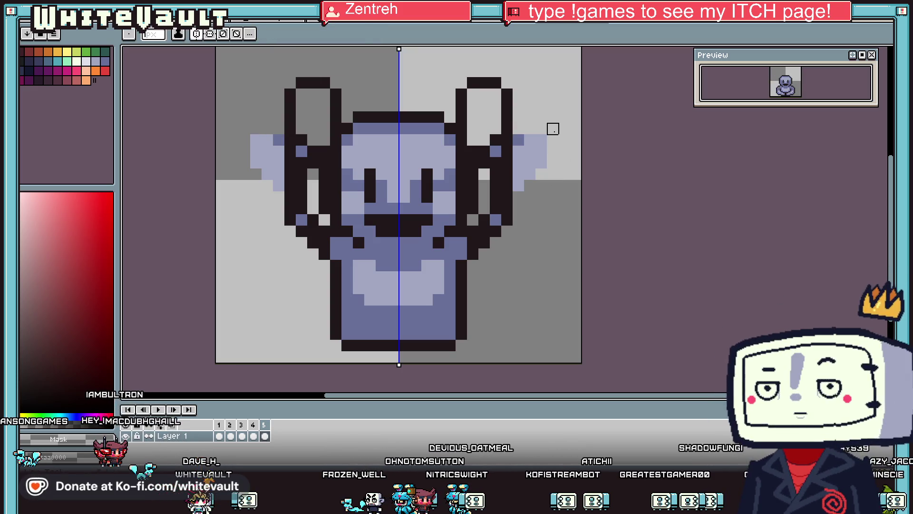
pyautogui.press('f')
pyautogui.click(540, 149)
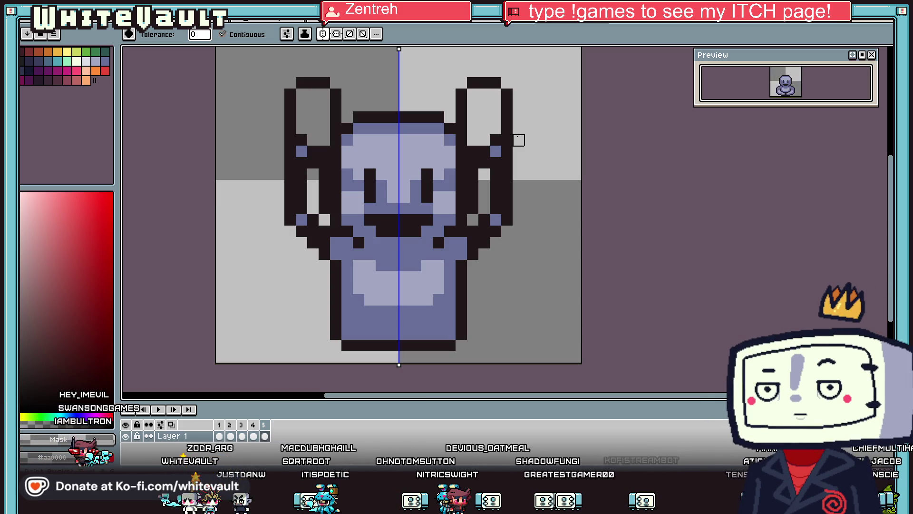
# Step: Fill the raised arm interiors solid mid grey-blue #686f99
pyautogui.press('i')
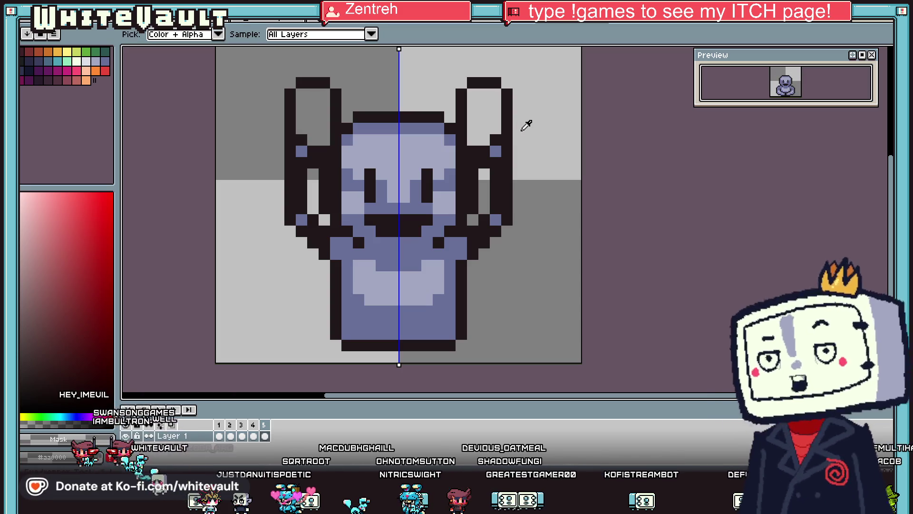
pyautogui.click(478, 225)
pyautogui.press('b')
pyautogui.moveTo(473, 228)
pyautogui.mouseDown()
pyautogui.moveTo(472, 120)
pyautogui.moveTo(491, 102)
pyautogui.mouseUp()
pyautogui.moveTo(492, 162)
pyautogui.mouseDown()
pyautogui.moveTo(490, 222)
pyautogui.moveTo(484, 131)
pyautogui.mouseUp()
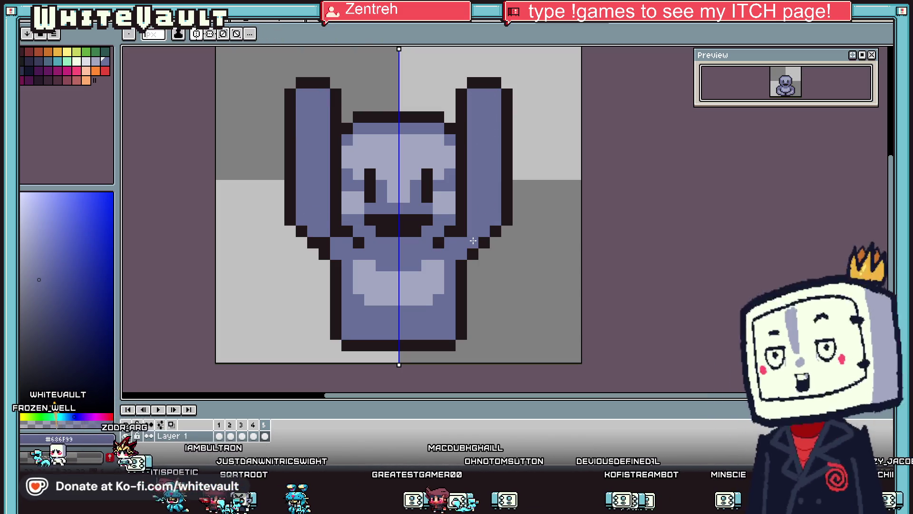
# Step: Lighten the tip pixel of each raised arm, checking against frame 4's pose
pyautogui.press('i')
pyautogui.scroll(-3, 475, 224)
pyautogui.scroll(2, 456, 256)
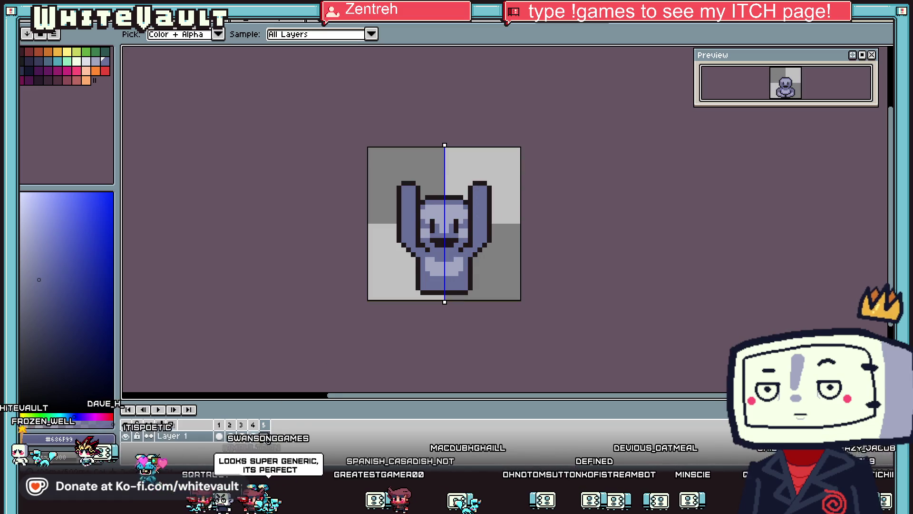
pyautogui.click(253, 436)
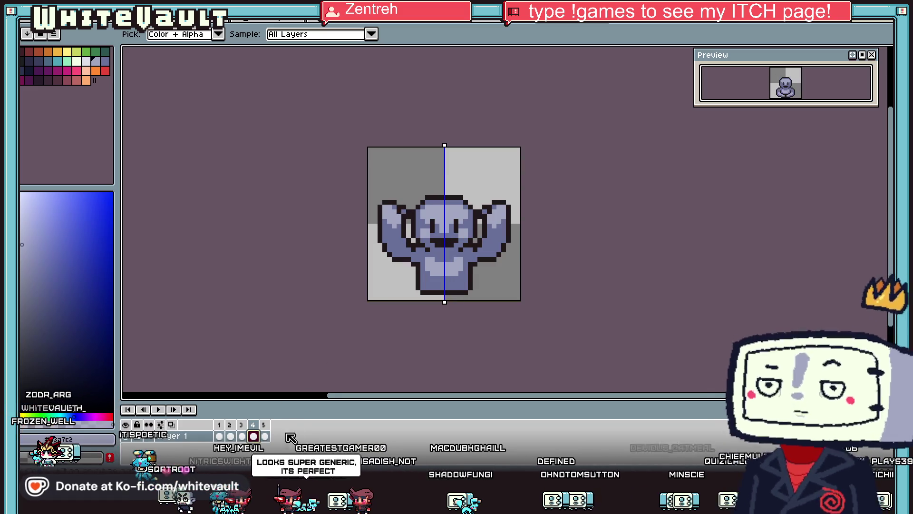
pyautogui.click(264, 435)
pyautogui.press('b')
pyautogui.scroll(3, 480, 189)
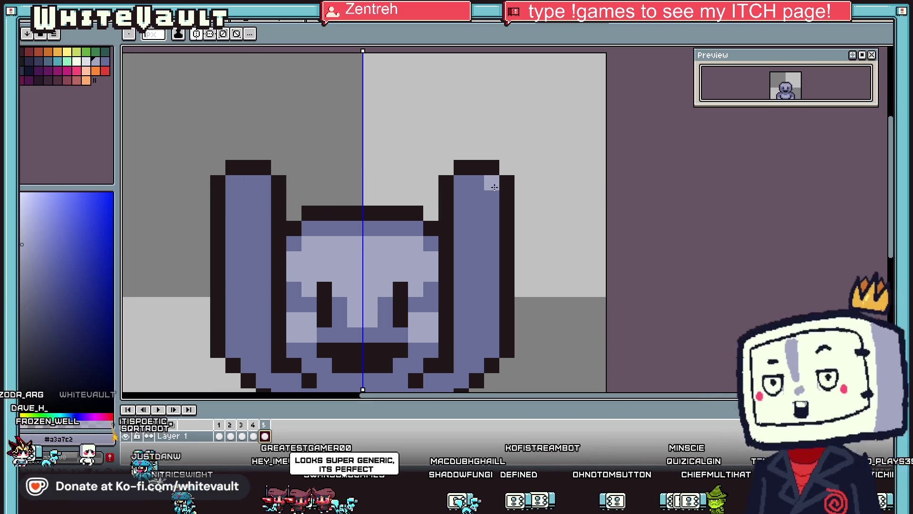
pyautogui.click(477, 183)
# Step: Pick the dark outline colour and select frames 1 through 5
pyautogui.press('i')
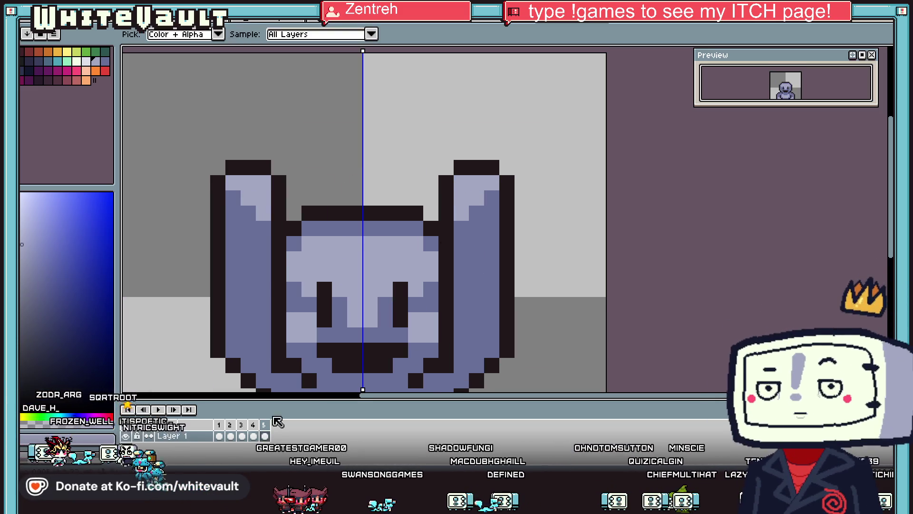
pyautogui.click(253, 436)
pyautogui.click(265, 435)
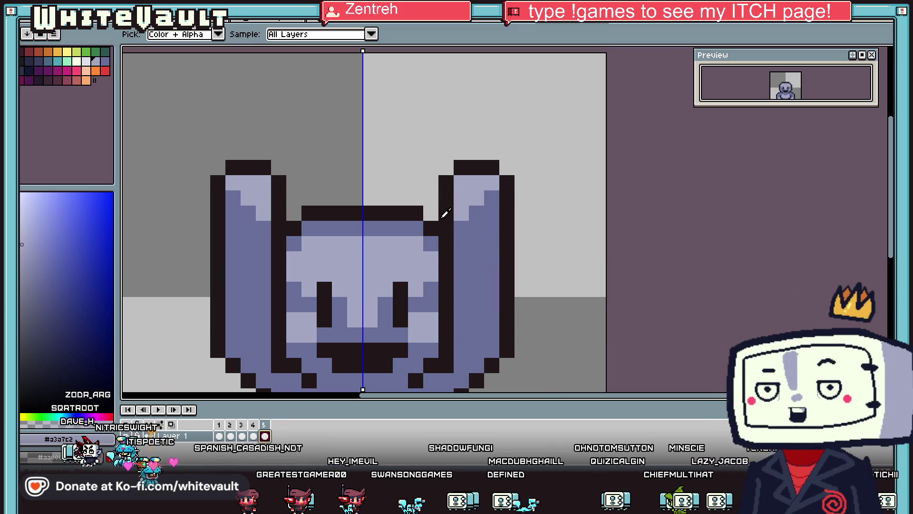
pyautogui.click(449, 212)
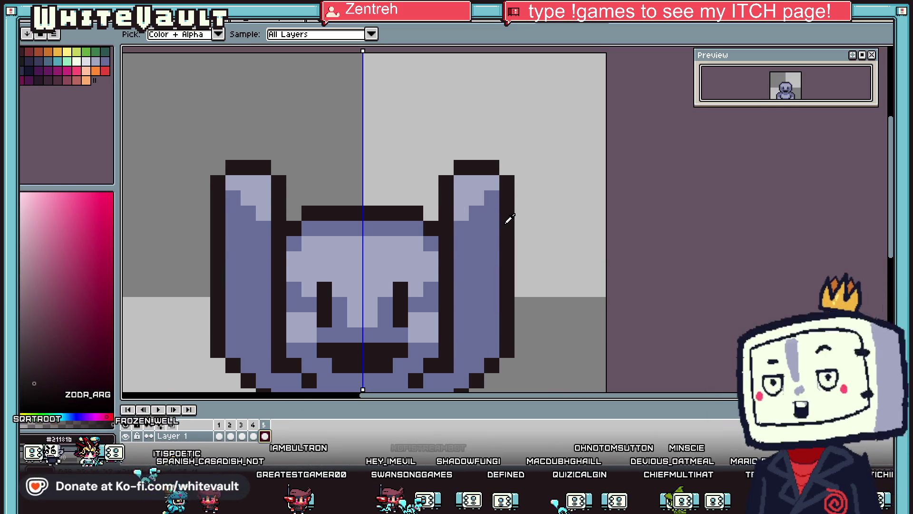
pyautogui.scroll(-3, 728, 114)
pyautogui.moveTo(225, 423); pyautogui.dragTo(264, 424)
# Step: Create a tag over frames 1–5 and set its animation direction to Ping-pong
pyautogui.rightClick(264, 425)
pyautogui.click(349, 412)
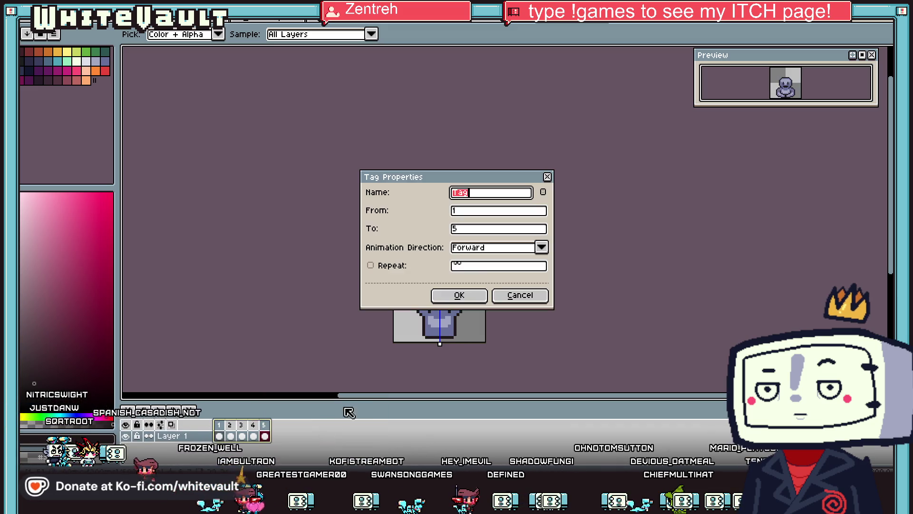
pyautogui.click(470, 296)
pyautogui.doubleClick(220, 415)
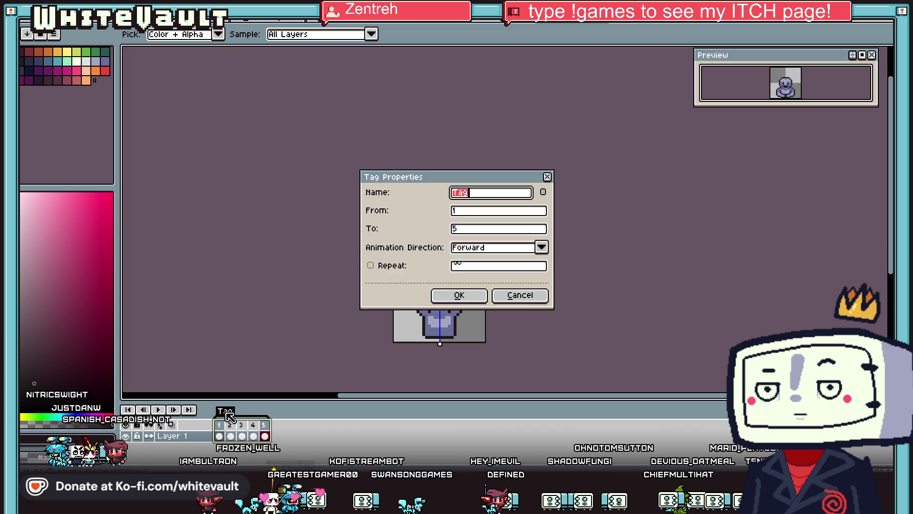
pyautogui.click(541, 246)
pyautogui.click(514, 280)
pyautogui.click(459, 294)
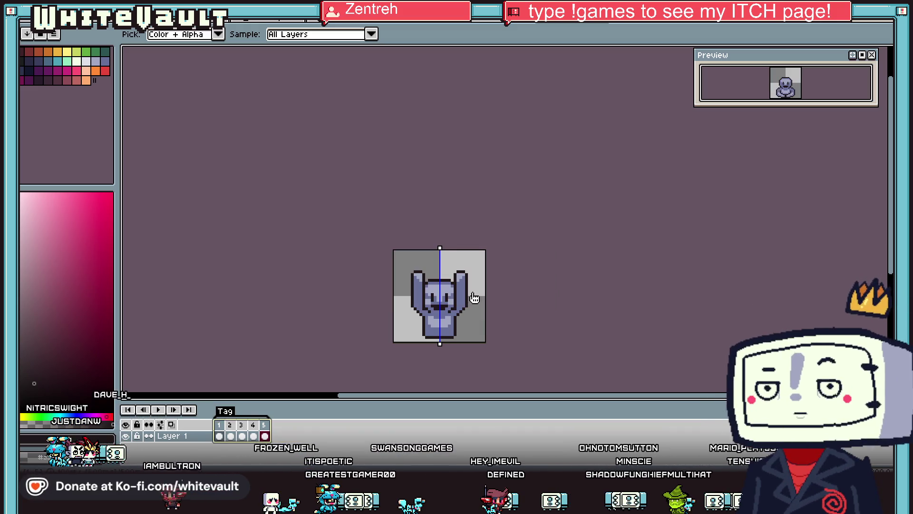
# Step: Step through frames 2–5 and back to review the poses
pyautogui.scroll(3, 479, 288)
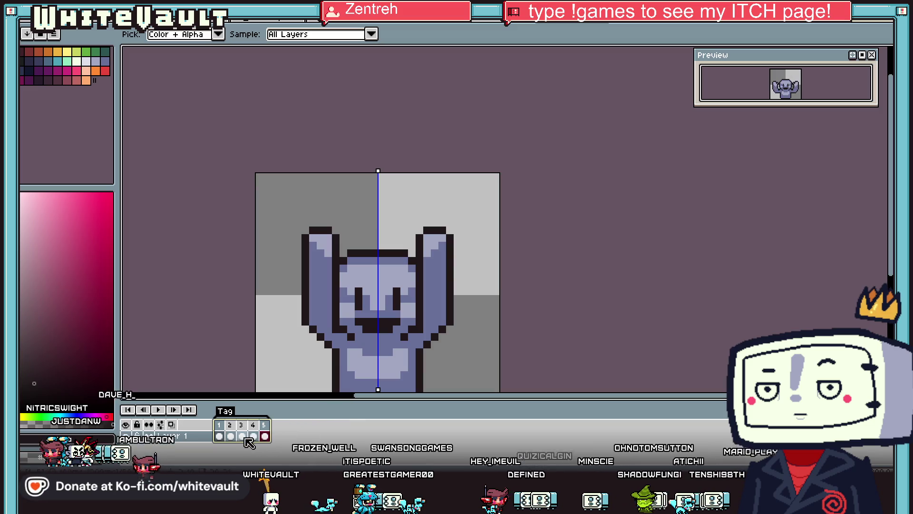
pyautogui.click(241, 437)
pyautogui.click(253, 436)
pyautogui.click(265, 436)
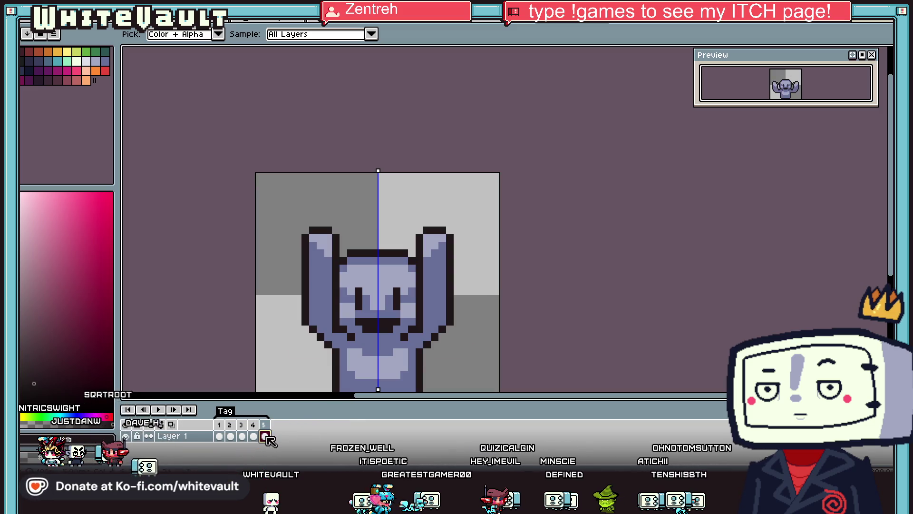
pyautogui.click(253, 436)
pyautogui.click(242, 436)
pyautogui.click(230, 436)
pyautogui.scroll(-2, 431, 307)
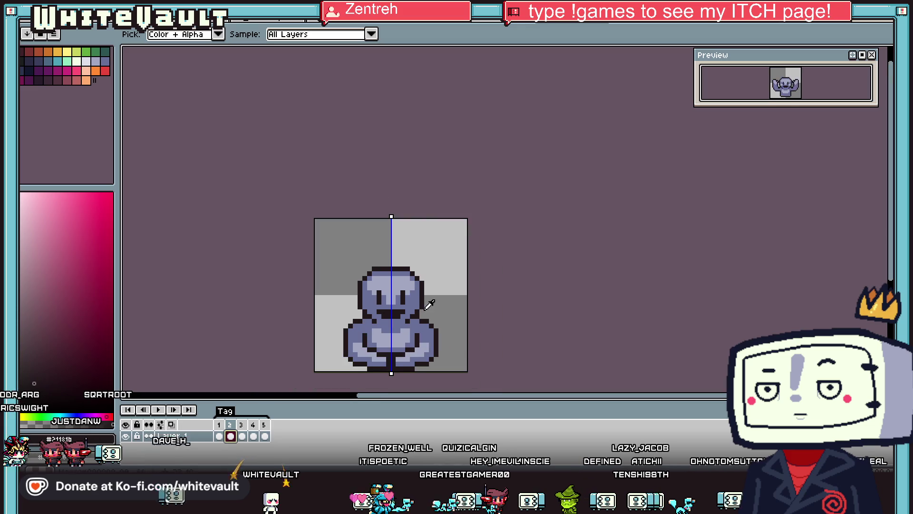
pyautogui.scroll(1, 435, 313)
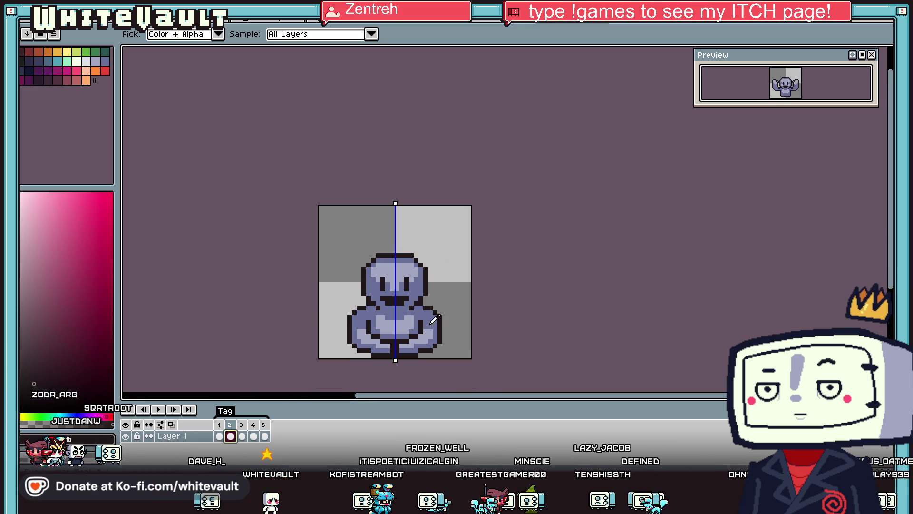
pyautogui.scroll(2, 434, 306)
pyautogui.scroll(-2, 442, 326)
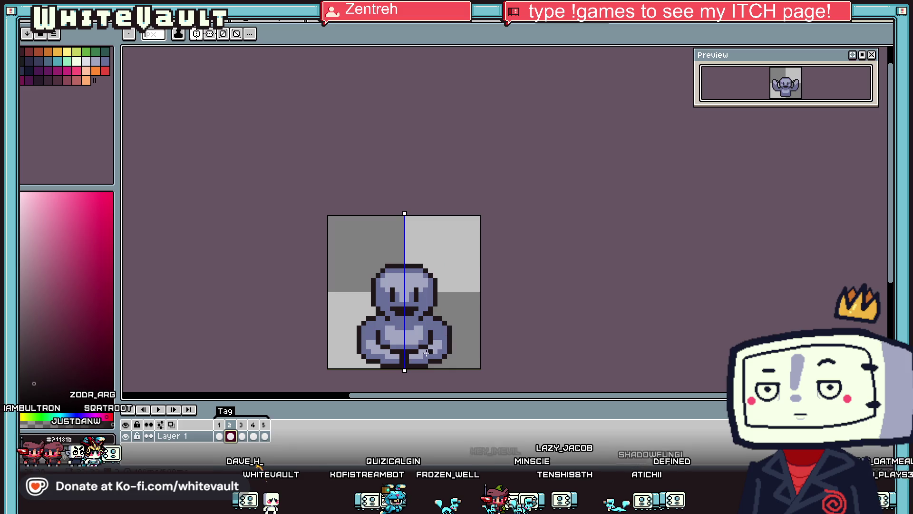
# Step: Insert a new frame after frame 1 and select it as frame 2
pyautogui.rightClick(223, 425)
pyautogui.click(252, 411)
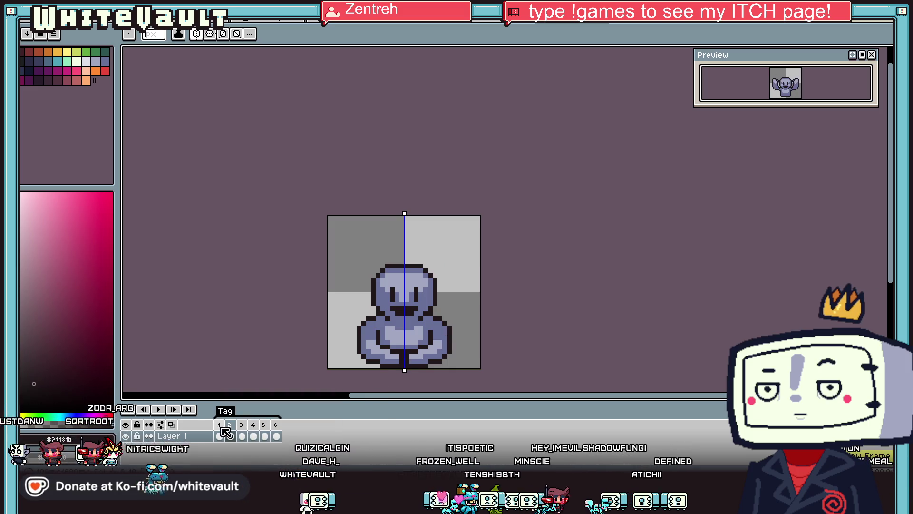
pyautogui.click(230, 436)
pyautogui.press('o')
pyautogui.scroll(2, 425, 338)
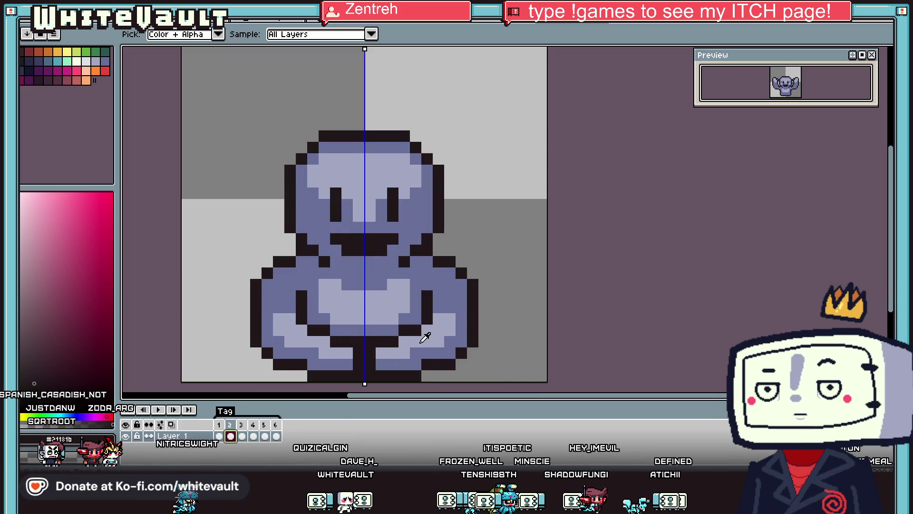
pyautogui.press('b')
# Step: Repaint the legs mid grey-blue and fill the dark notch between them
pyautogui.click(405, 318)
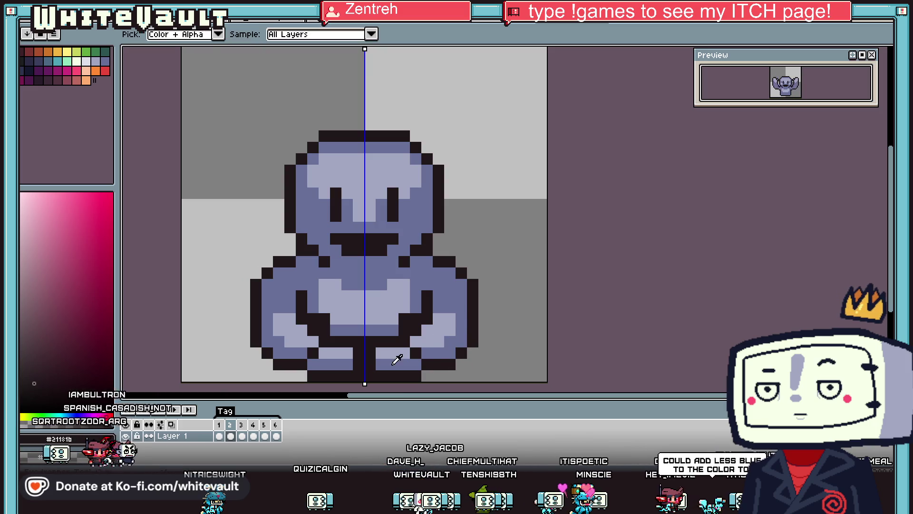
pyautogui.keyDown('alt'); pyautogui.click(397, 360); pyautogui.keyUp('alt')
pyautogui.moveTo(335, 341)
pyautogui.mouseDown()
pyautogui.moveTo(393, 341)
pyautogui.moveTo(394, 351)
pyautogui.mouseUp()
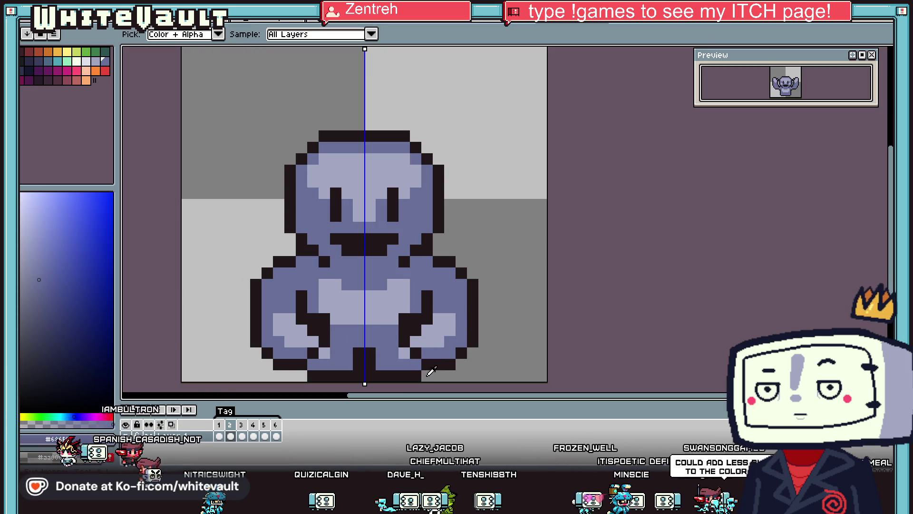
pyautogui.keyDown('alt'); pyautogui.click(428, 366); pyautogui.keyUp('alt')
pyautogui.moveTo(314, 364); pyautogui.dragTo(414, 364)
pyautogui.hotkey('ctrl', 'z')
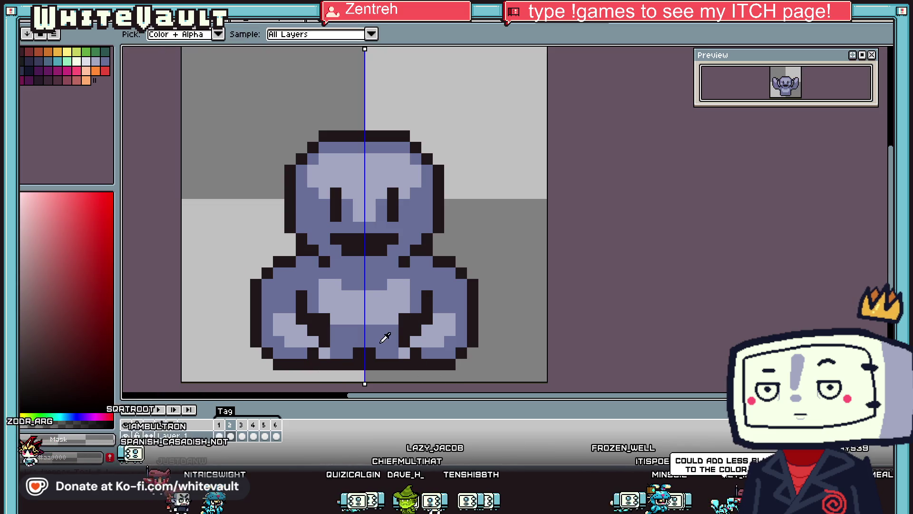
pyautogui.keyDown('alt'); pyautogui.click(385, 337); pyautogui.keyUp('alt')
pyautogui.click(358, 352)
pyautogui.scroll(-5, 405, 322)
pyautogui.scroll(2, 402, 314)
# Step: Recolour the arm outline pixels blue on both arms, compared with frame 1
pyautogui.click(219, 435)
pyautogui.click(230, 436)
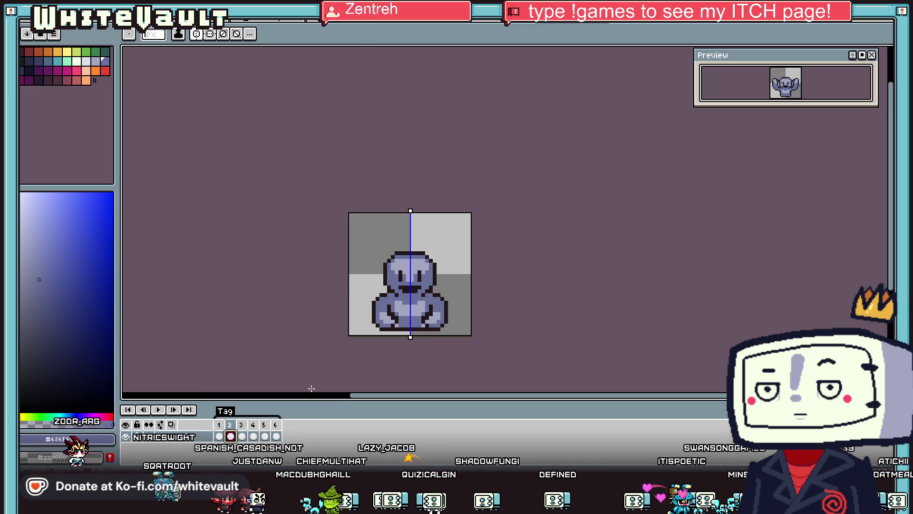
pyautogui.scroll(3, 368, 316)
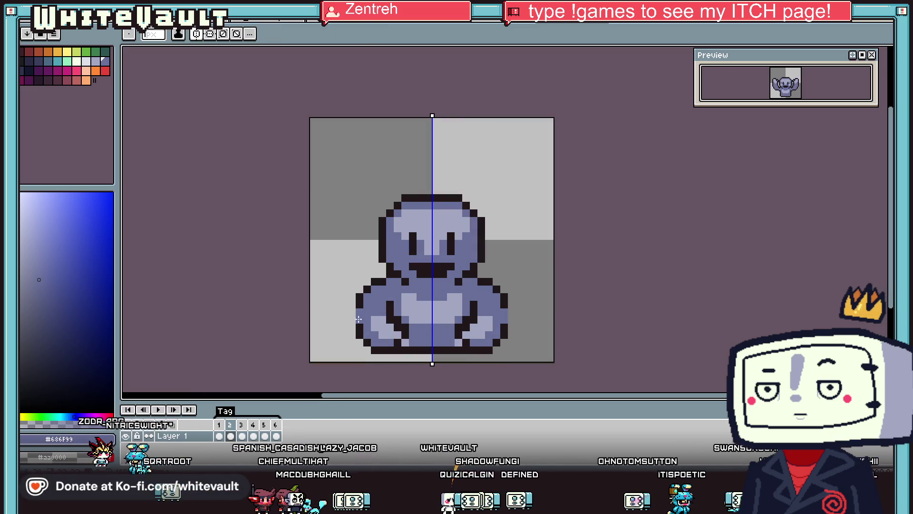
pyautogui.keyDown('alt'); pyautogui.click(352, 313); pyautogui.keyUp('alt')
pyautogui.scroll(2, 349, 329)
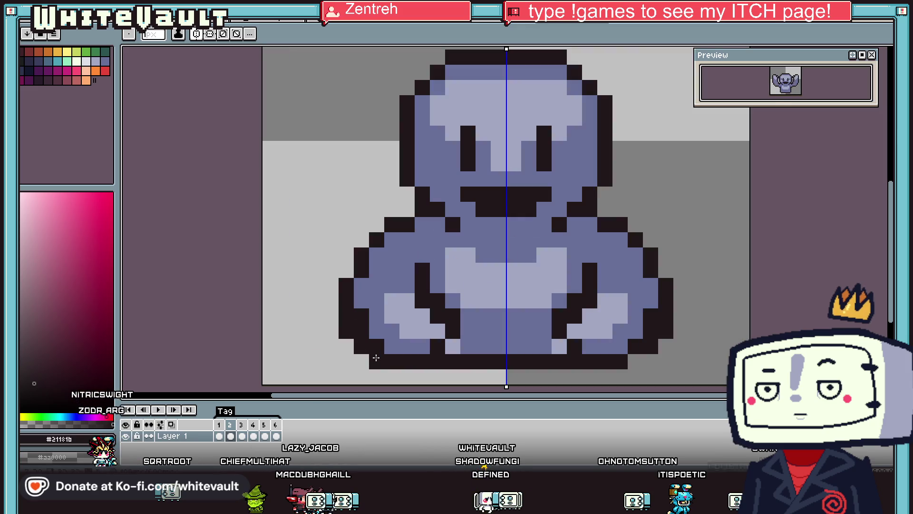
pyautogui.keyDown('alt'); pyautogui.click(369, 328); pyautogui.keyUp('alt')
pyautogui.click(369, 328)
pyautogui.click(377, 315)
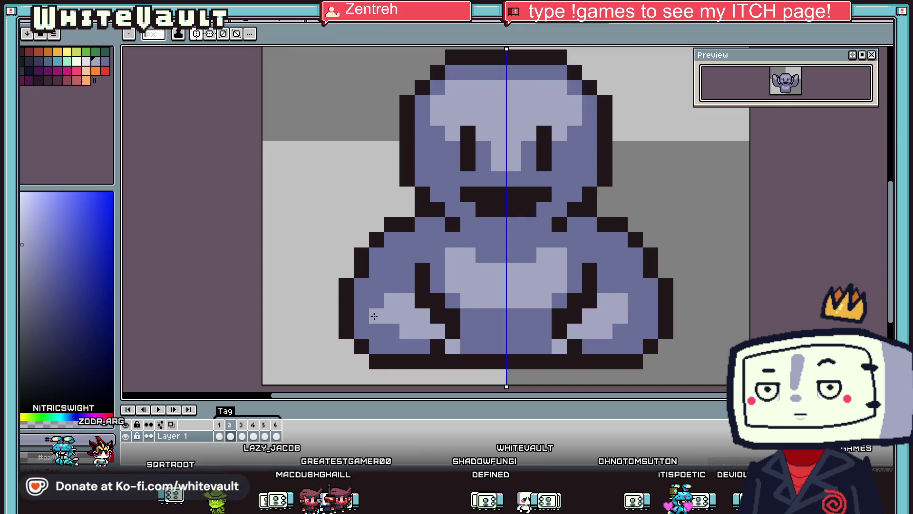
pyautogui.click(405, 302)
# Step: Trim and reshape the arms' light shading with blue, darkening one pixel per side
pyautogui.click(437, 331)
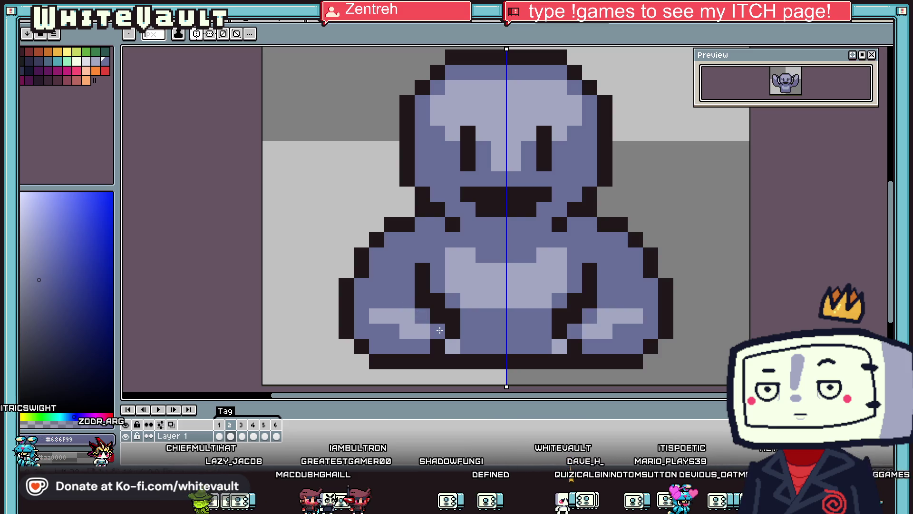
pyautogui.click(437, 346)
pyautogui.click(423, 315)
pyautogui.click(421, 330)
pyautogui.click(407, 316)
pyautogui.click(392, 331)
pyautogui.click(452, 346)
pyautogui.keyDown('alt'); pyautogui.click(451, 333); pyautogui.keyUp('alt')
pyautogui.click(450, 348)
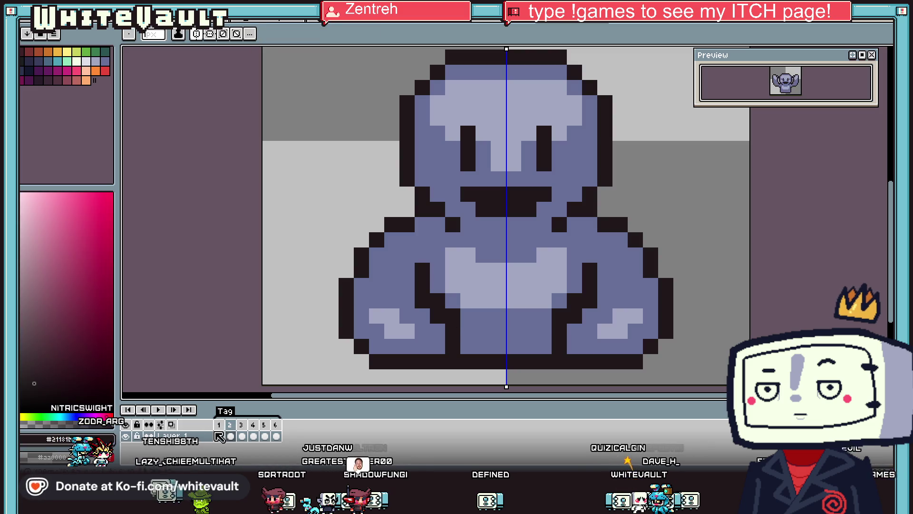
# Step: Compare the poses in frames 1, 3 and 4
pyautogui.click(219, 436)
pyautogui.click(242, 436)
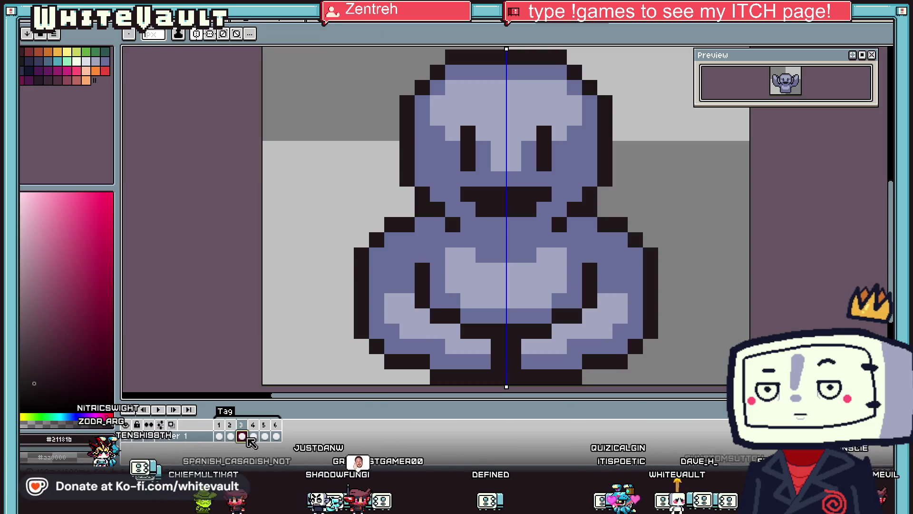
pyautogui.scroll(-3, 401, 341)
pyautogui.press('Right')
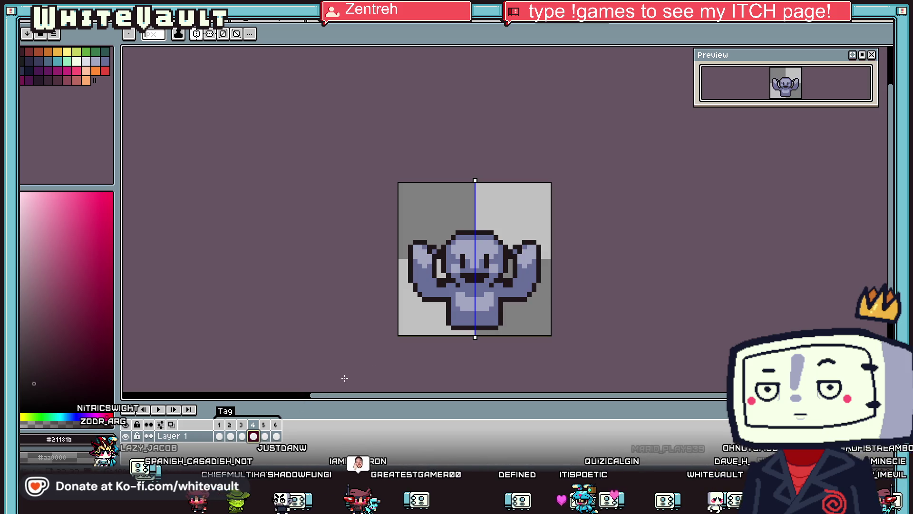
# Step: Select the sprite on frame 4, play the loop from frame 3, and zoom into the canvas
pyautogui.press('m')
pyautogui.moveTo(375, 159); pyautogui.dragTo(612, 357)
pyautogui.click(242, 436)
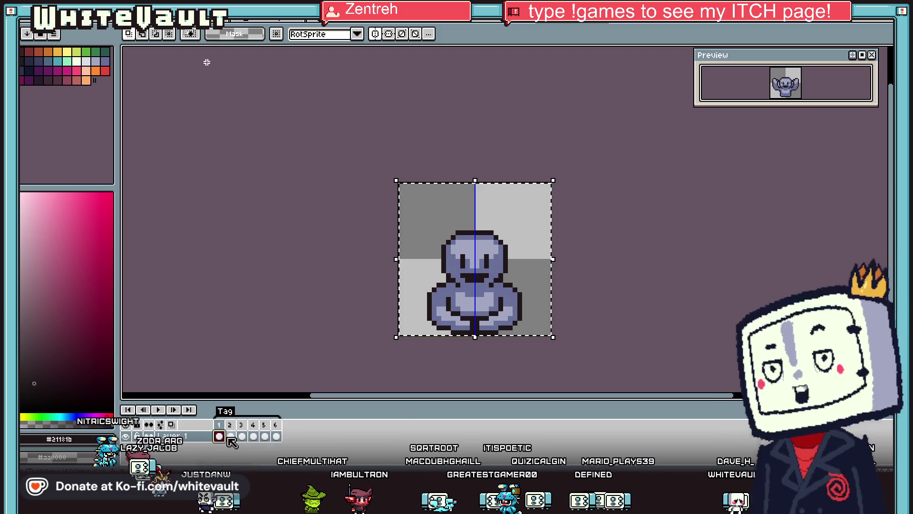
pyautogui.press('Return')
pyautogui.click(377, 346)
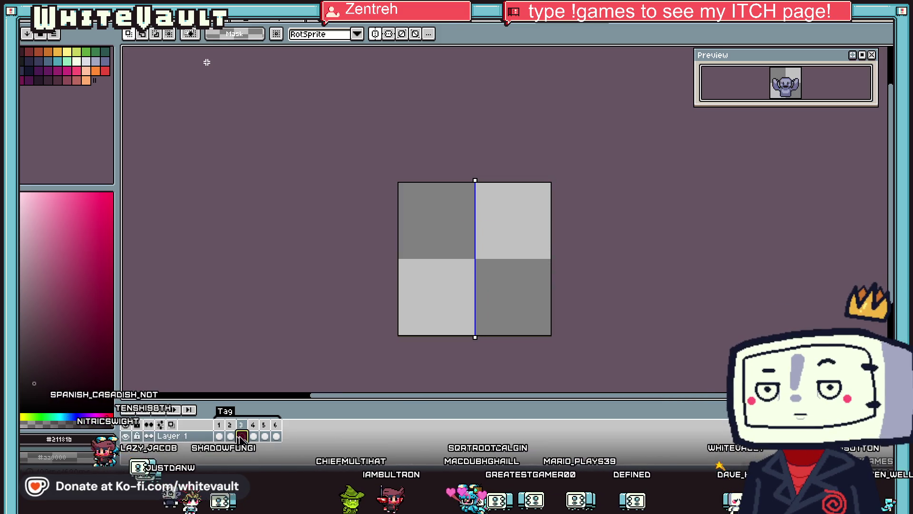
pyautogui.scroll(2, 533, 261)
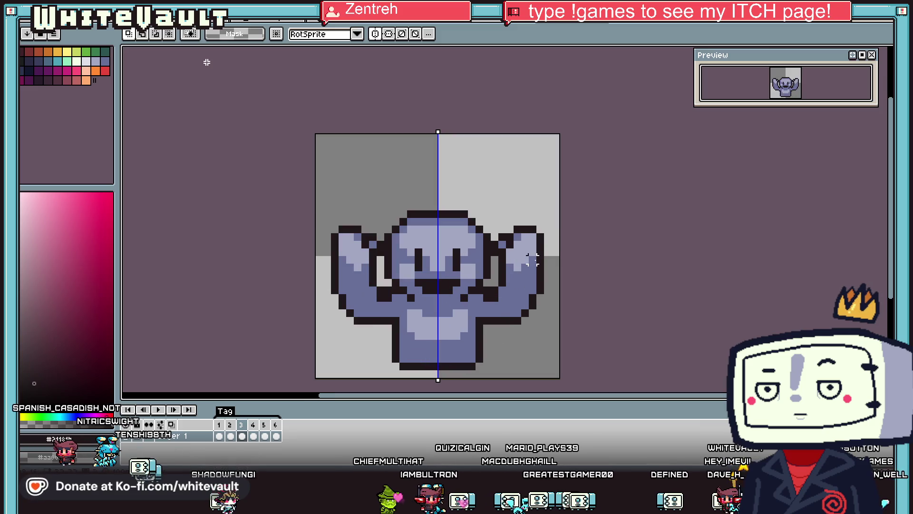
pyautogui.press('b')
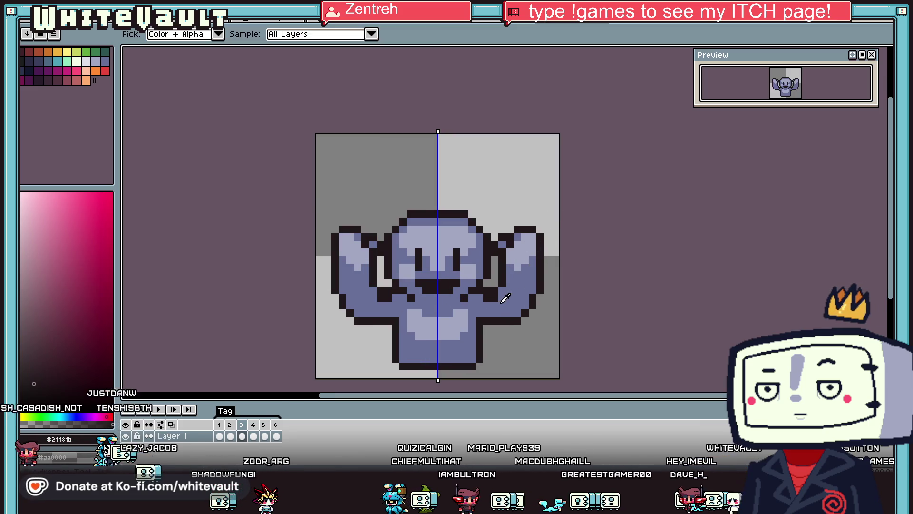
pyautogui.scroll(2, 497, 301)
pyautogui.scroll(-1, 522, 324)
pyautogui.scroll(1, 534, 332)
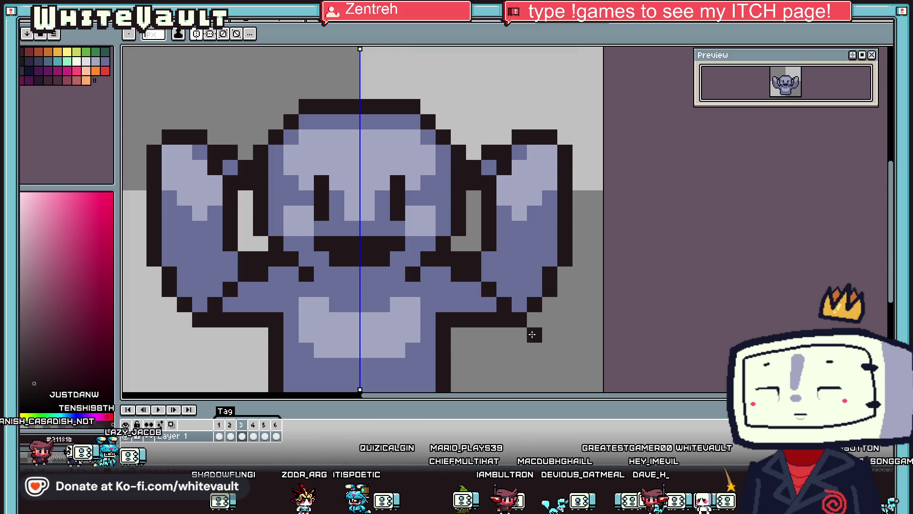
# Step: Pencil mirrored dark leg outlines and foot rows, filling both legs blue
pyautogui.click(428, 366)
pyautogui.scroll(-1, 428, 366)
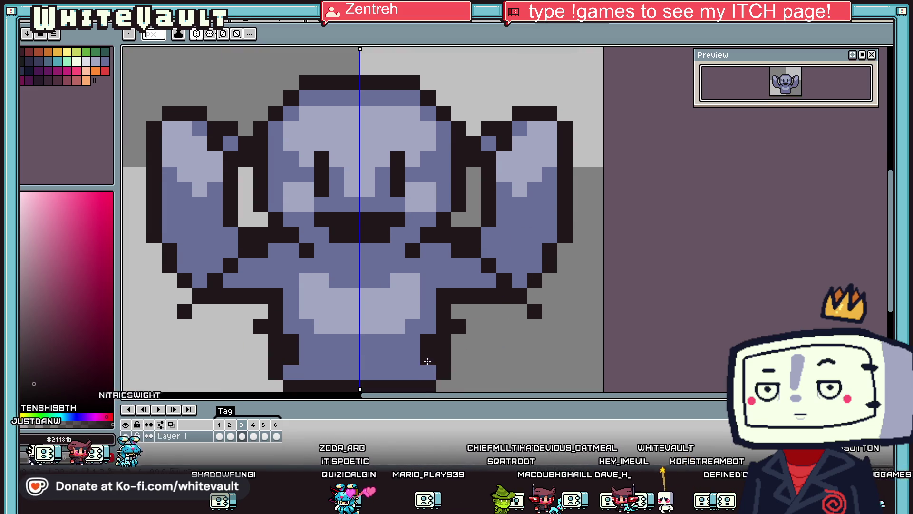
pyautogui.moveTo(444, 372)
pyautogui.mouseDown()
pyautogui.moveTo(494, 373)
pyautogui.moveTo(534, 323)
pyautogui.mouseUp()
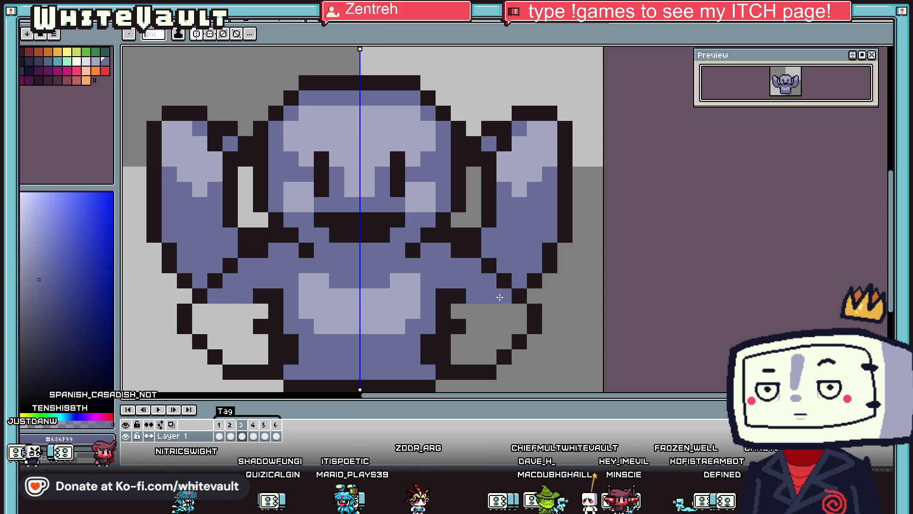
pyautogui.click(490, 324)
pyautogui.click(474, 312)
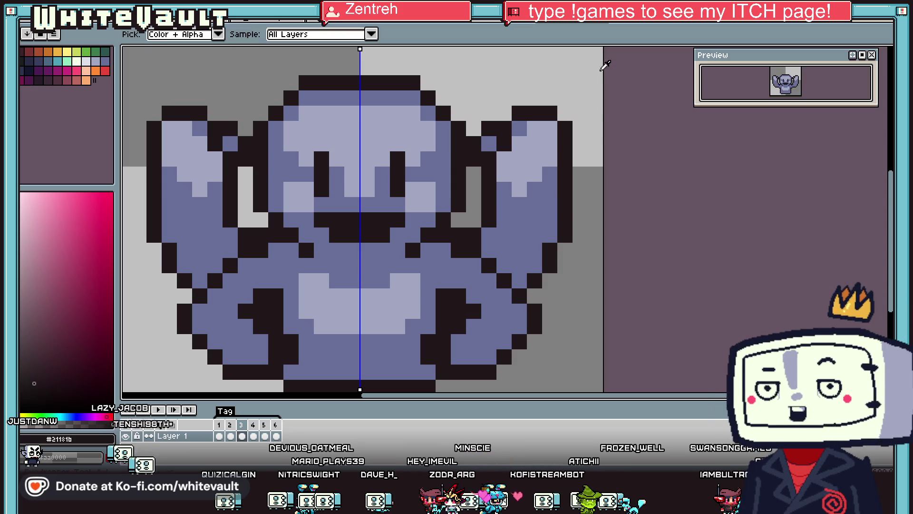
# Step: Bucket-fill the ears and raised arms to transparent
pyautogui.moveTo(473, 128); pyautogui.dragTo(474, 159)
pyautogui.press('g')
pyautogui.click(489, 191)
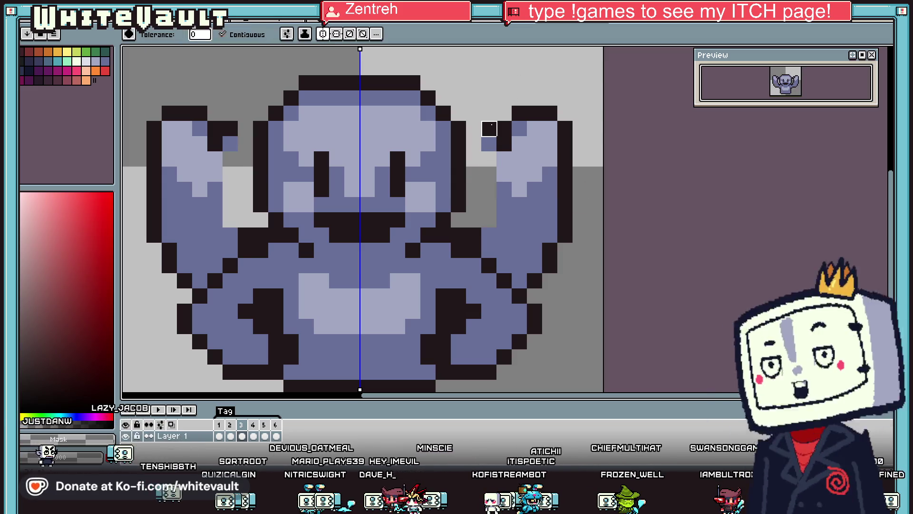
pyautogui.click(504, 128)
pyautogui.click(527, 152)
pyautogui.click(533, 114)
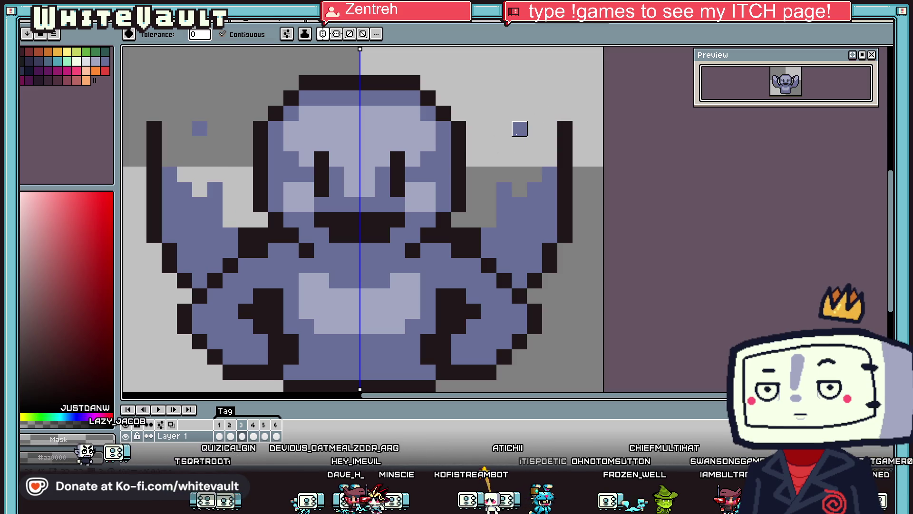
pyautogui.click(565, 144)
pyautogui.click(551, 220)
pyautogui.click(549, 257)
# Step: Erase the leftover outer dark pixels at the arm tips
pyautogui.press('e')
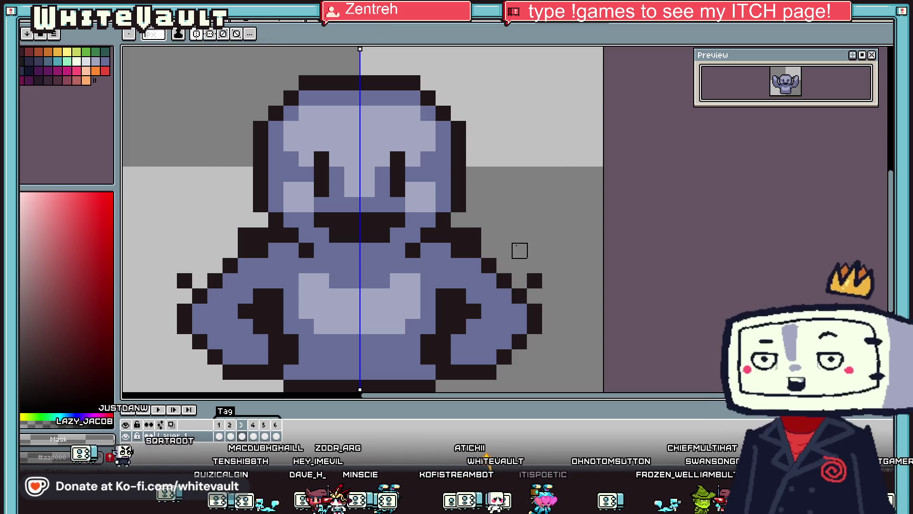
pyautogui.click(535, 281)
pyautogui.scroll(-4, 542, 256)
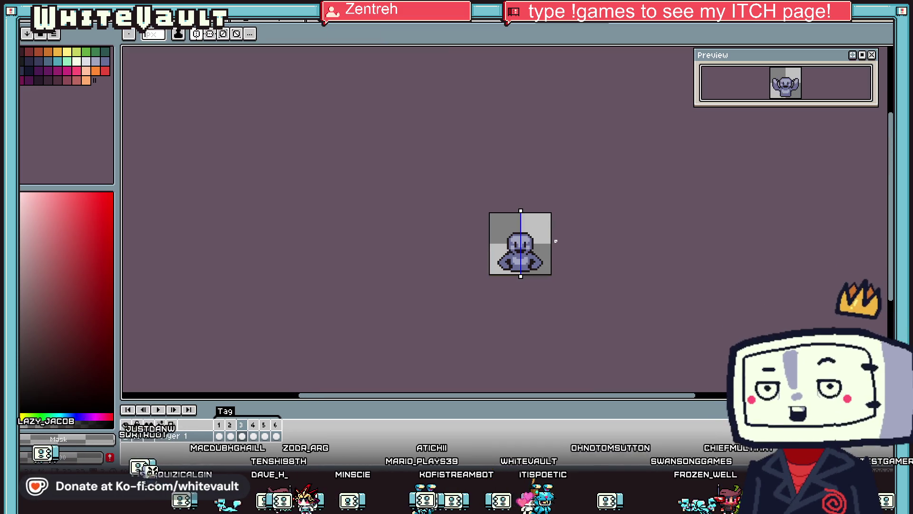
# Step: Add light blue-grey highlight pixels to both lower arm tips
pyautogui.press('i')
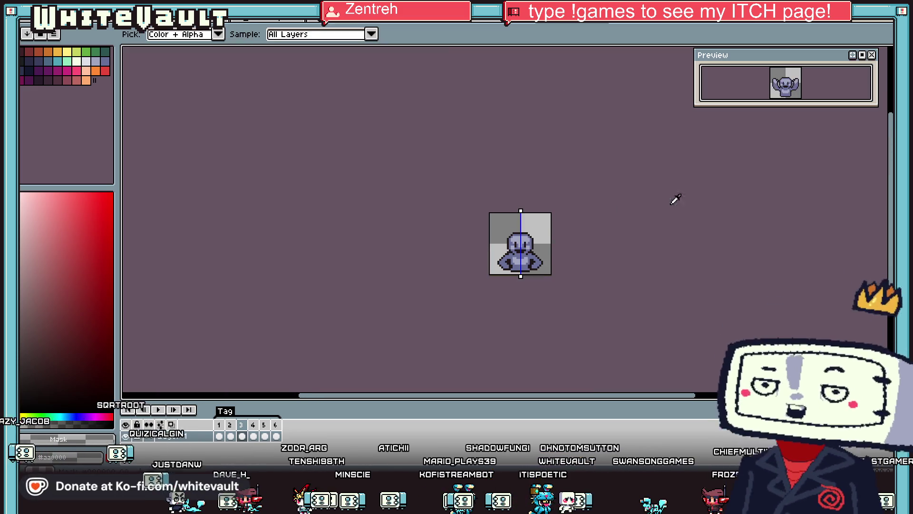
pyautogui.scroll(3, 525, 245)
pyautogui.keyDown('alt'); pyautogui.click(526, 257); pyautogui.keyUp('alt')
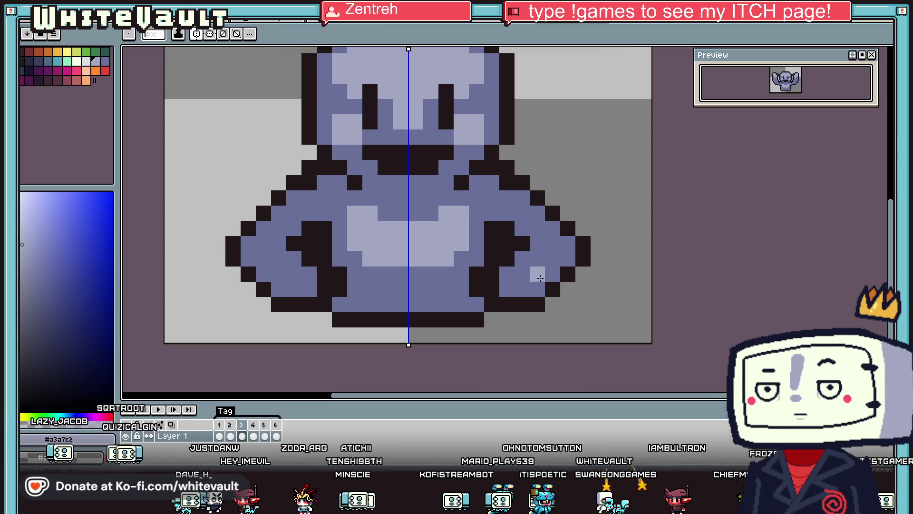
pyautogui.scroll(1, 530, 260)
pyautogui.click(534, 264)
pyautogui.click(537, 274)
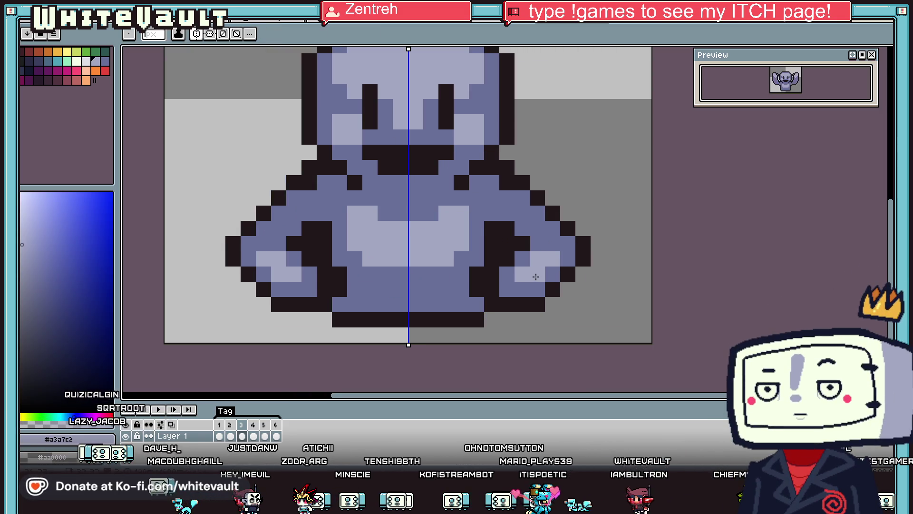
pyautogui.scroll(-10, 528, 266)
pyautogui.scroll(6, 475, 256)
# Step: Pick the blue body colour #686f99 and go to frame 2
pyautogui.press('alt')
pyautogui.scroll(2, 458, 252)
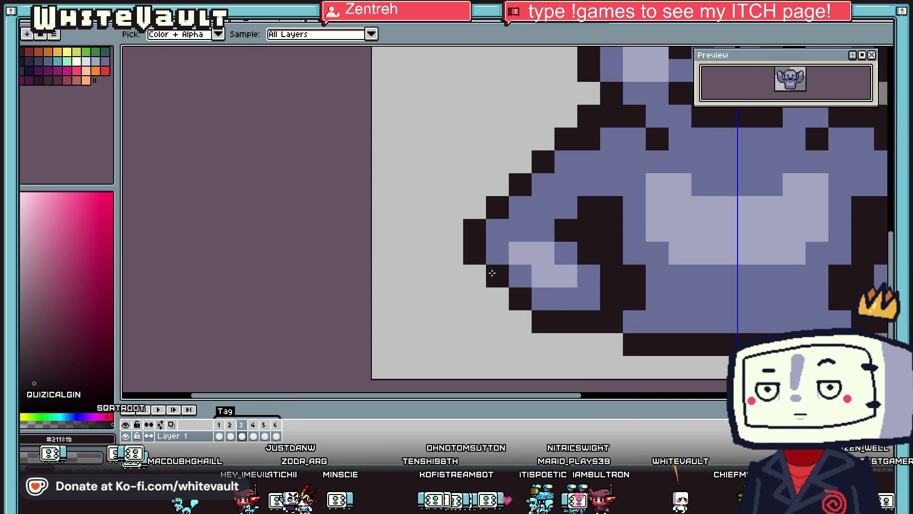
pyautogui.keyDown('alt'); pyautogui.click(546, 304); pyautogui.keyUp('alt')
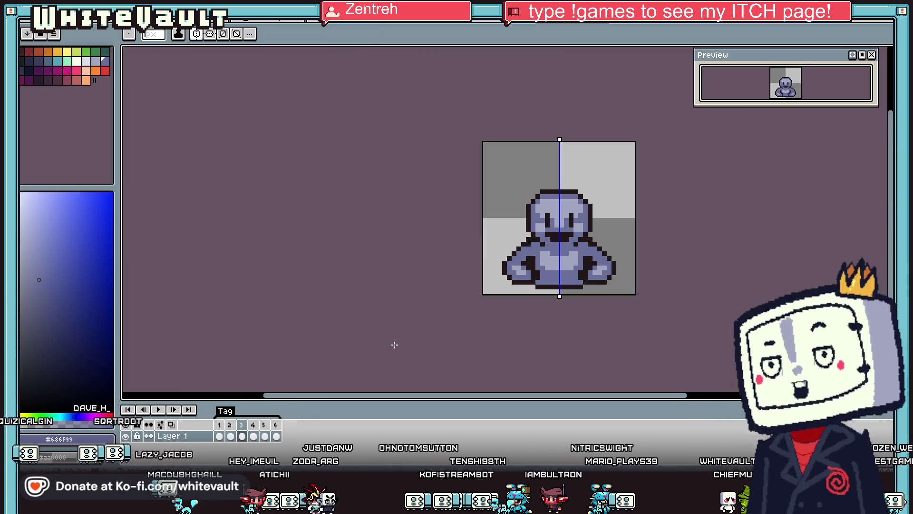
pyautogui.scroll(-5, 512, 272)
pyautogui.click(235, 436)
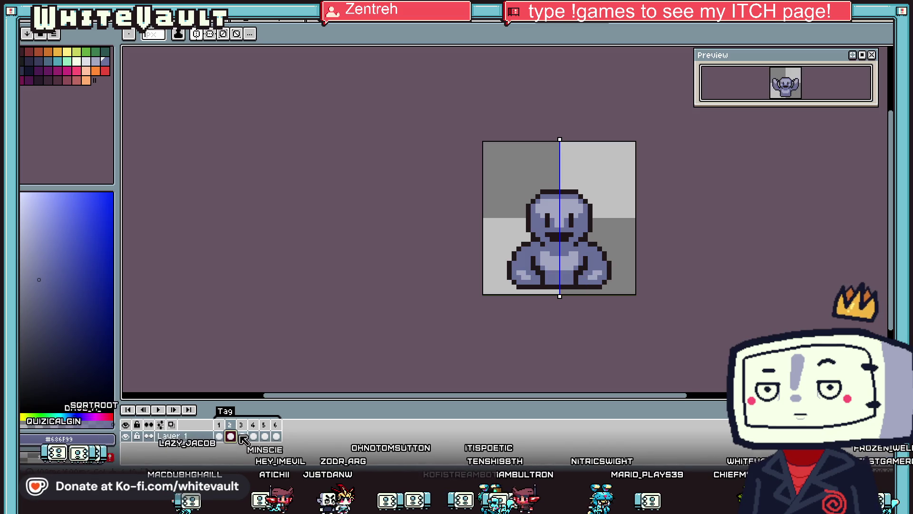
# Step: Insert a new frame 7 after arms-raised frame 6 and drag the Preview window taller
pyautogui.click(244, 435)
pyautogui.click(254, 436)
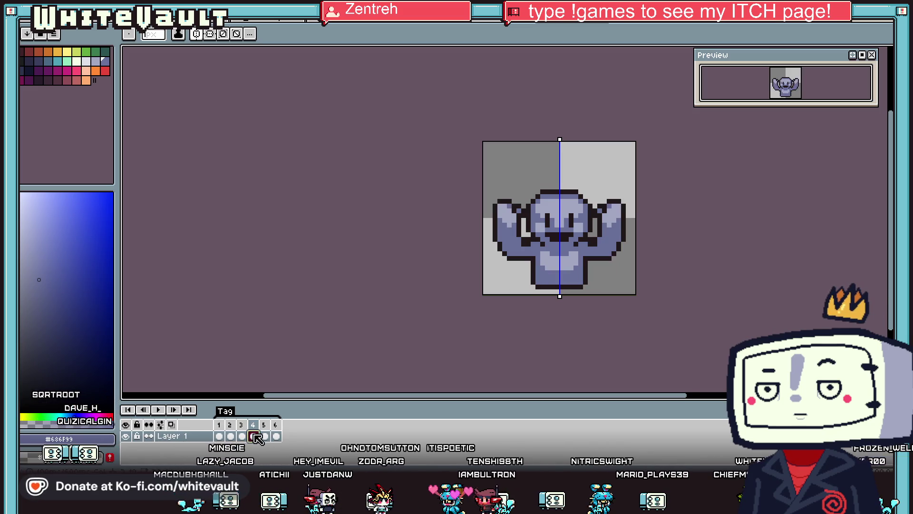
pyautogui.click(265, 437)
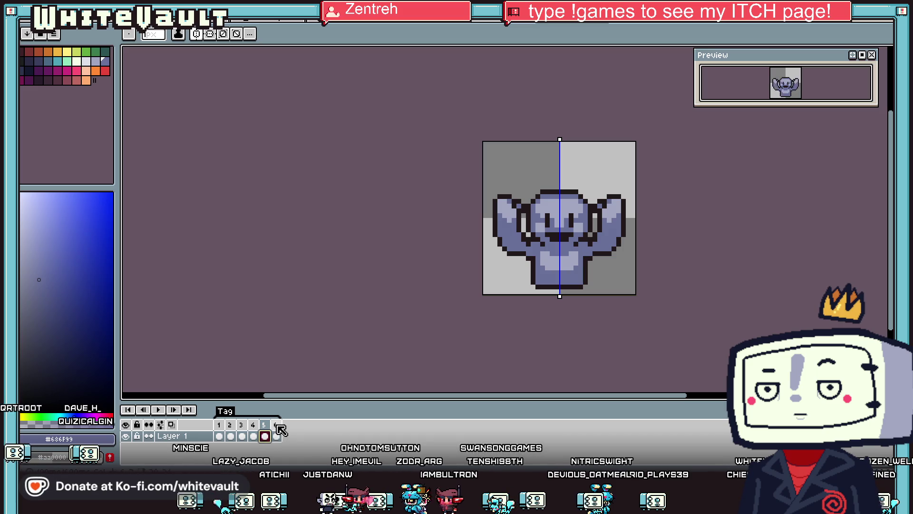
pyautogui.click(278, 426)
pyautogui.rightClick(279, 429)
pyautogui.click(299, 409)
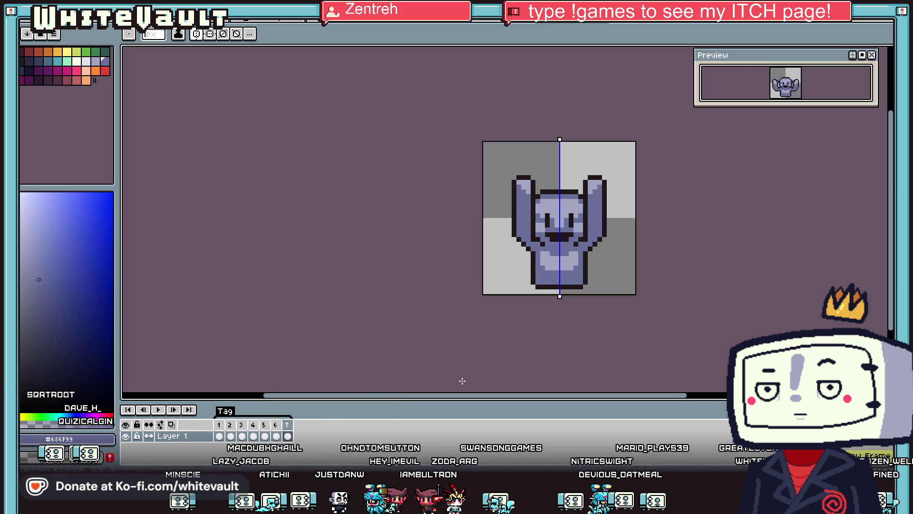
pyautogui.moveTo(789, 157)
pyautogui.mouseDown()
pyautogui.moveTo(780, 164)
pyautogui.moveTo(785, 246)
pyautogui.mouseUp()
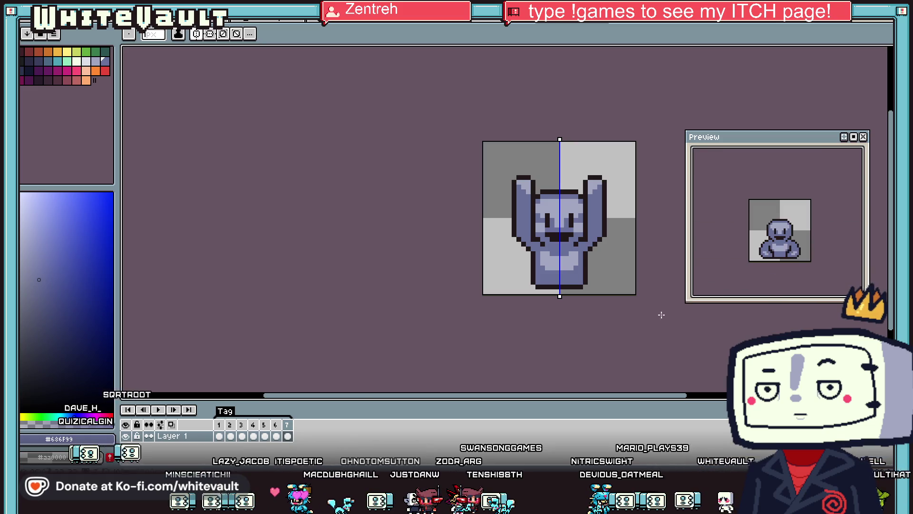
# Step: Shift the statue's head, arms and lower body up one pixel with the Rectangular Marquee
pyautogui.click(833, 50)
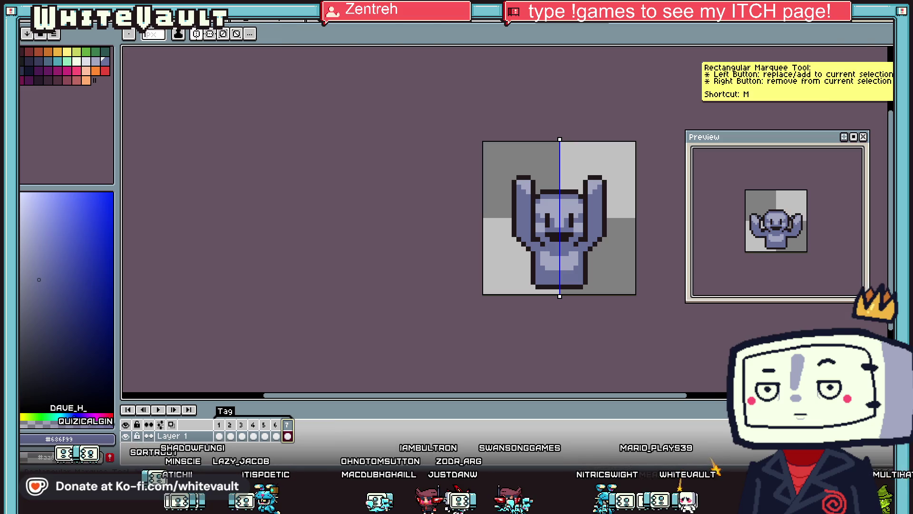
pyautogui.moveTo(478, 137); pyautogui.dragTo(638, 267)
pyautogui.press('Up')
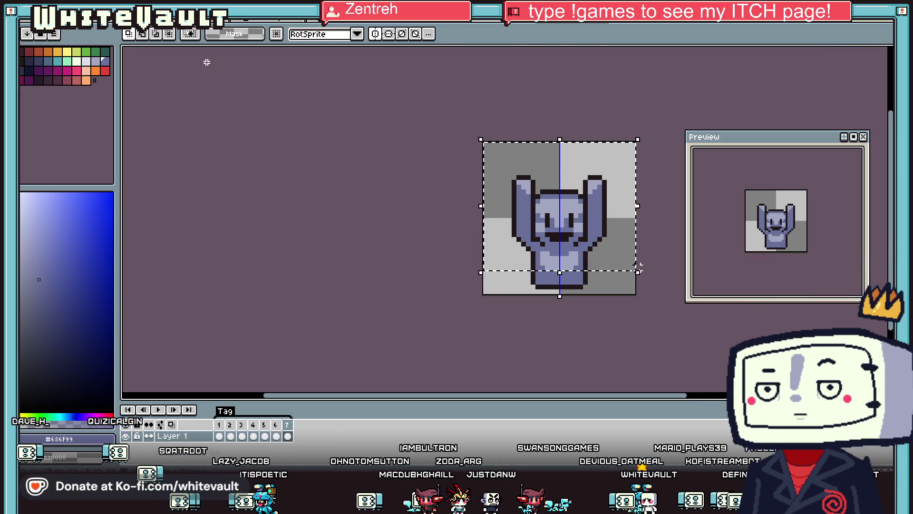
pyautogui.click(661, 324)
pyautogui.scroll(2, 604, 280)
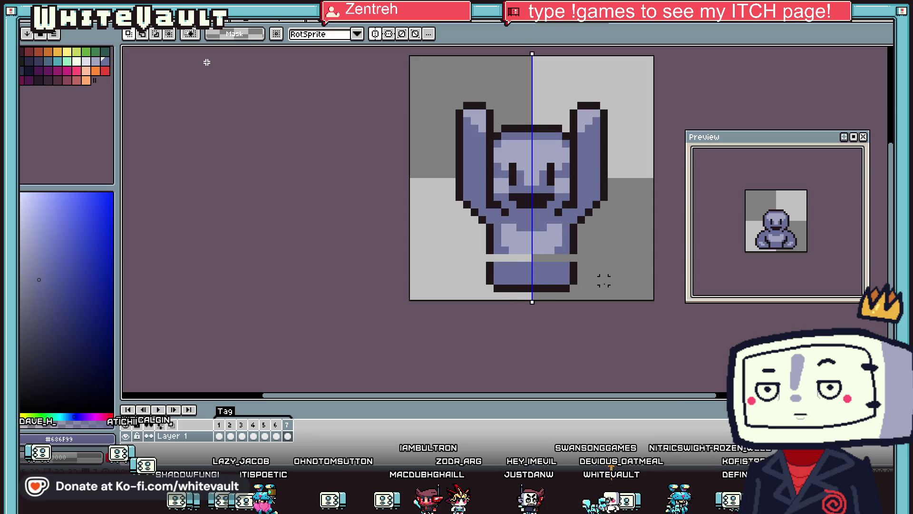
pyautogui.moveTo(445, 259); pyautogui.dragTo(618, 294)
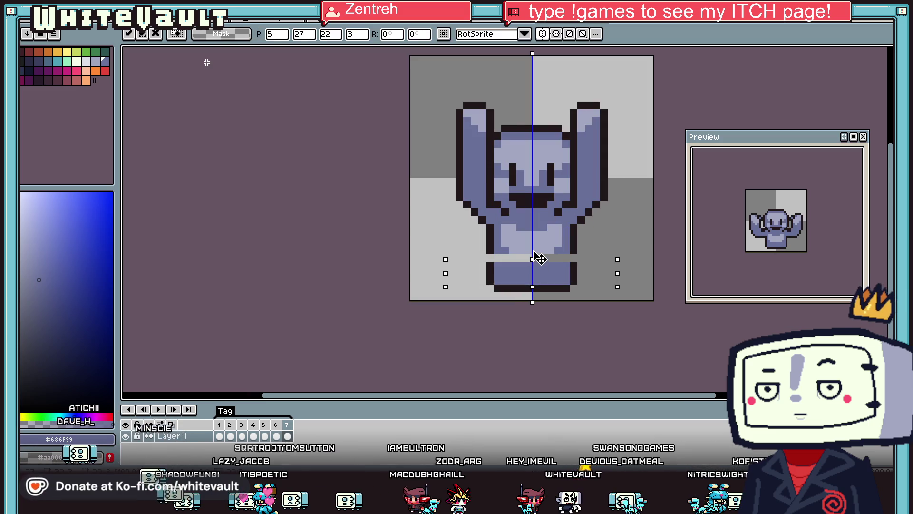
pyautogui.moveTo(540, 257); pyautogui.dragTo(542, 247)
pyautogui.click(733, 327)
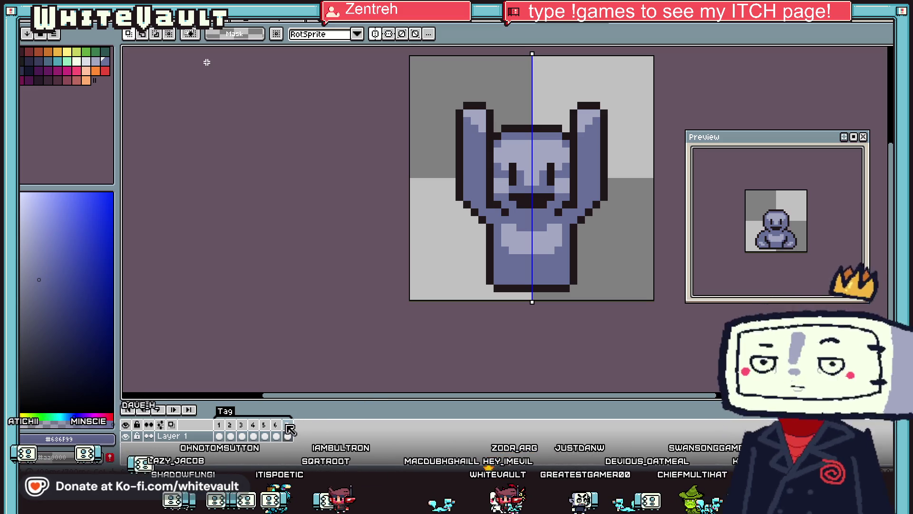
# Step: Add frames 8 and 9 to the animation from the frame menu
pyautogui.rightClick(286, 425)
pyautogui.click(328, 421)
pyautogui.rightClick(304, 430)
pyautogui.click(323, 405)
# Step: In frame 9, nudge the statue's upper part down one pixel
pyautogui.moveTo(405, 87); pyautogui.dragTo(653, 259)
pyautogui.press('Down')
pyautogui.click(642, 326)
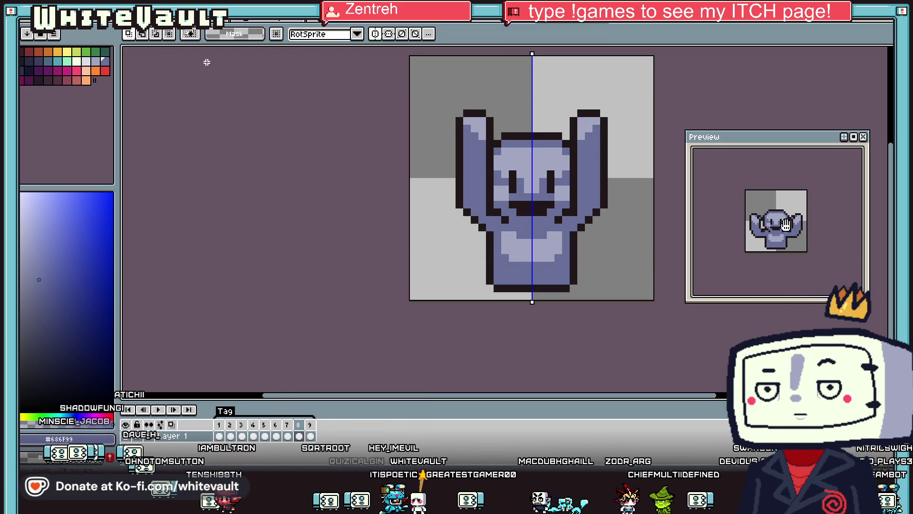
pyautogui.scroll(2, 808, 254)
pyautogui.scroll(-2, 810, 254)
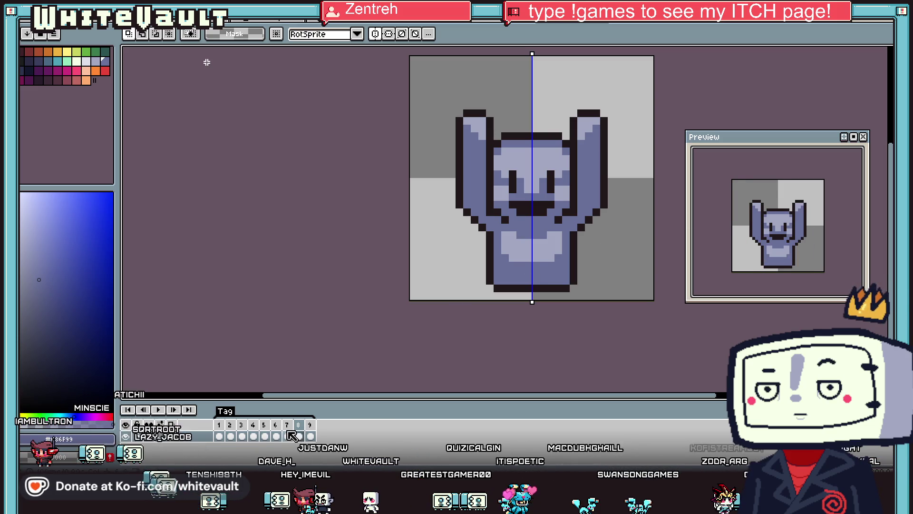
# Step: Step back through frames 7 to 2 and sample the light colour with the eyedropper
pyautogui.click(288, 436)
pyautogui.click(276, 435)
pyautogui.click(265, 436)
pyautogui.click(253, 436)
pyautogui.click(242, 435)
pyautogui.click(230, 435)
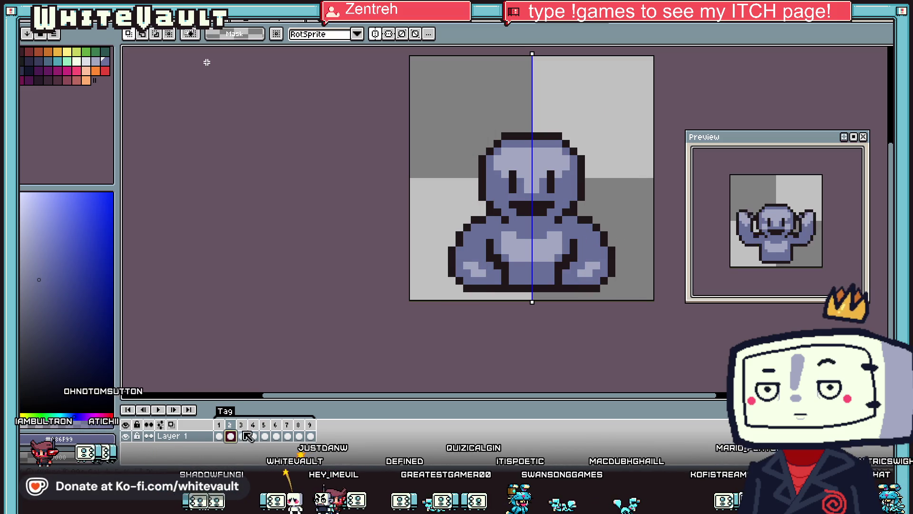
pyautogui.press('i')
pyautogui.press('b')
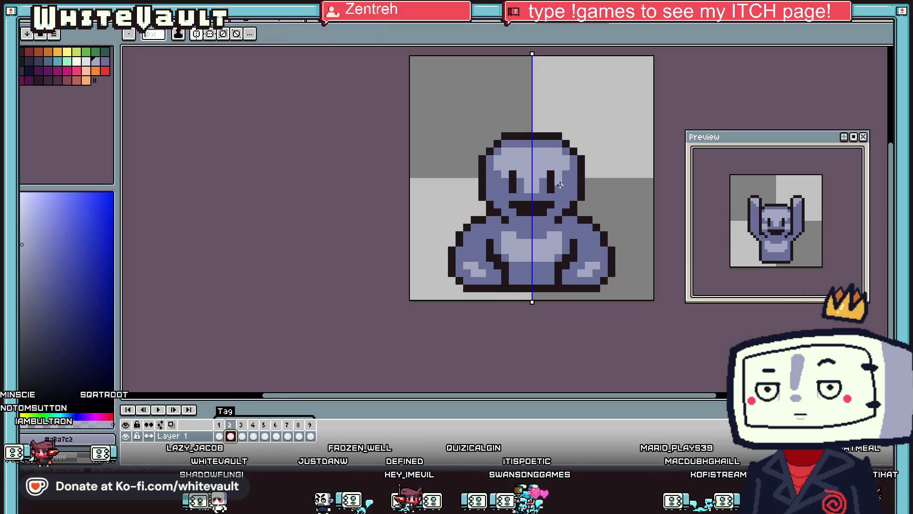
# Step: On seated frame 1, paint the mirrored light cheek pixel on the statue's face
pyautogui.click(219, 436)
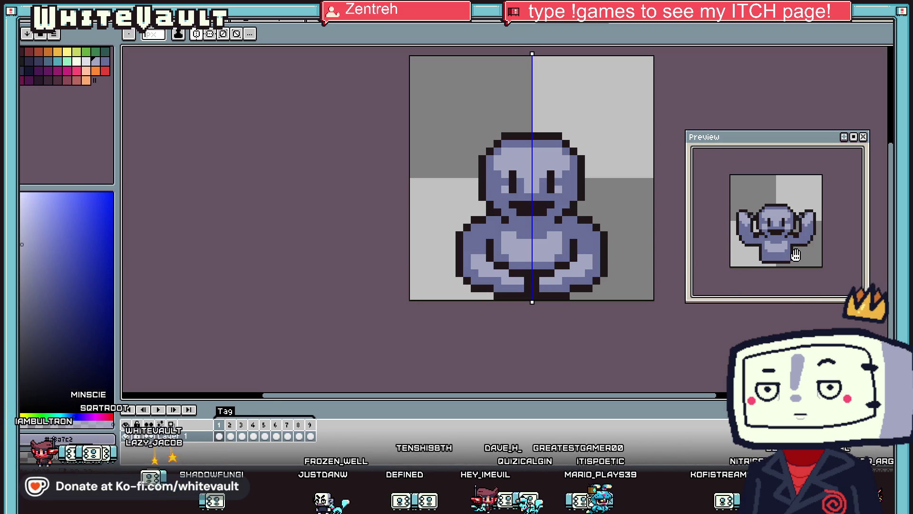
pyautogui.scroll(2, 556, 194)
pyautogui.click(571, 195)
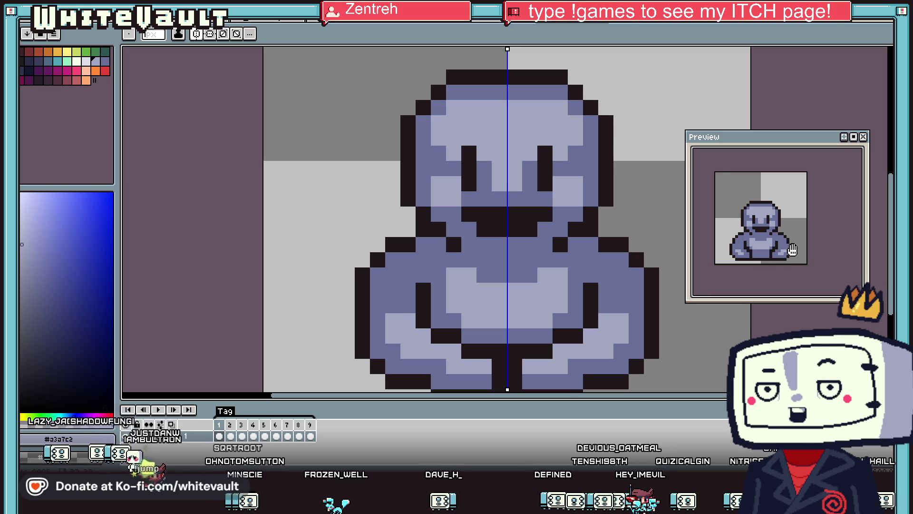
pyautogui.scroll(-3, 780, 233)
pyautogui.scroll(2, 787, 243)
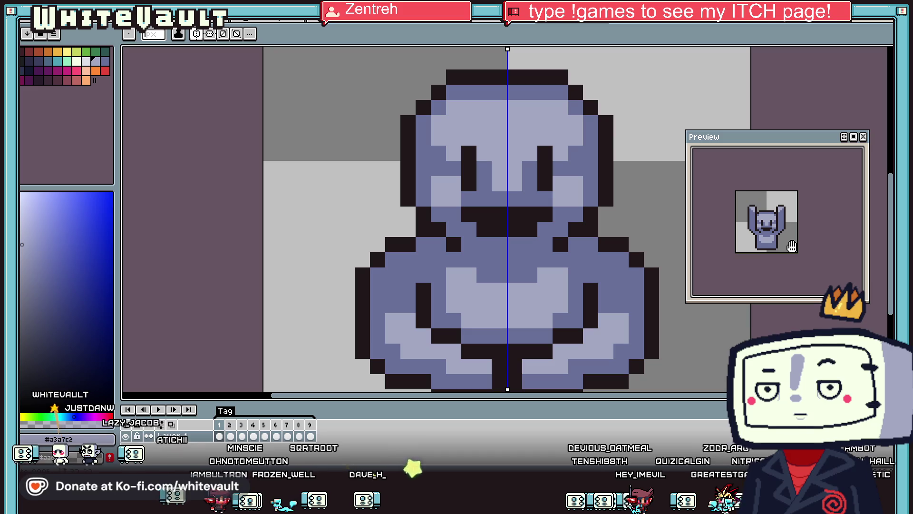
pyautogui.scroll(-1, 799, 240)
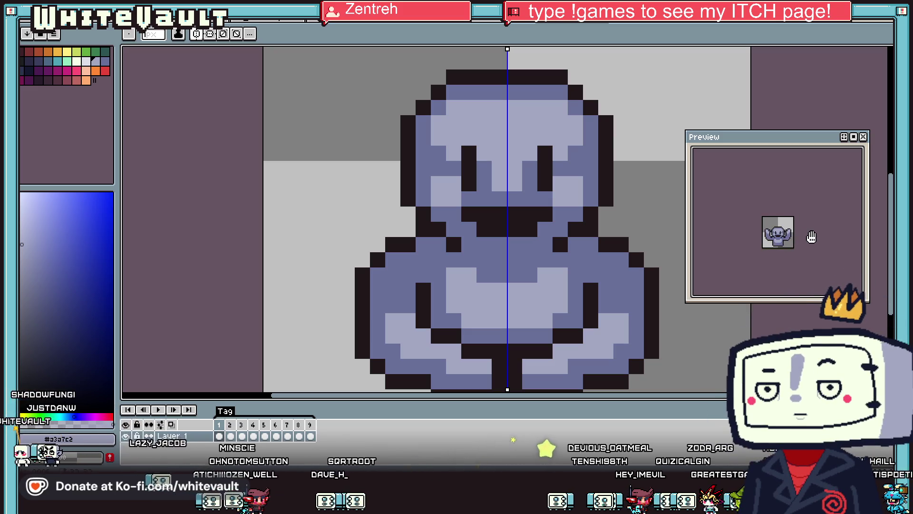
pyautogui.scroll(-2, 475, 337)
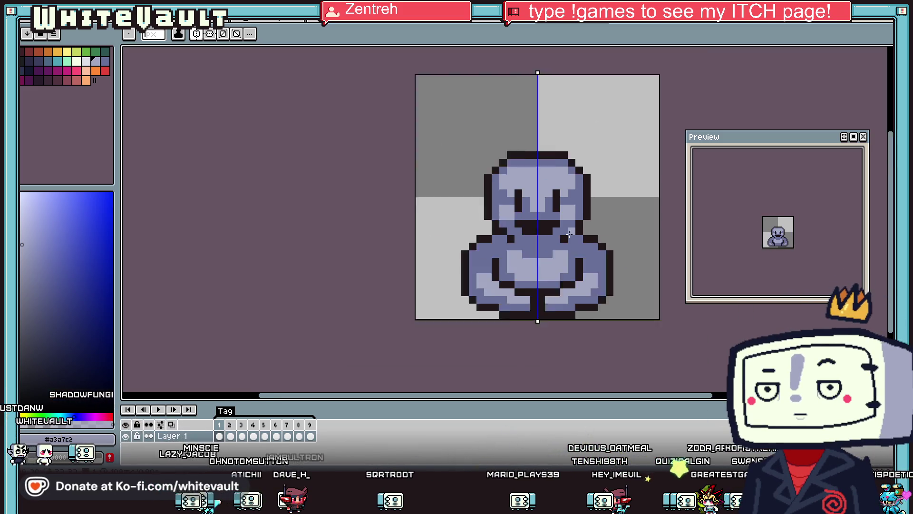
# Step: On frame 9, select the right and left raised arms and move each outward one pixel
pyautogui.click(317, 436)
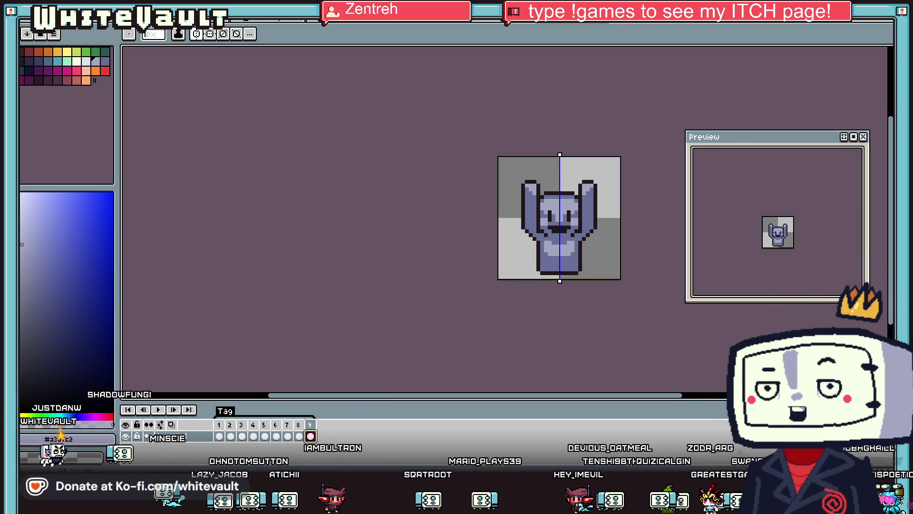
pyautogui.press('w')
pyautogui.scroll(1, 584, 184)
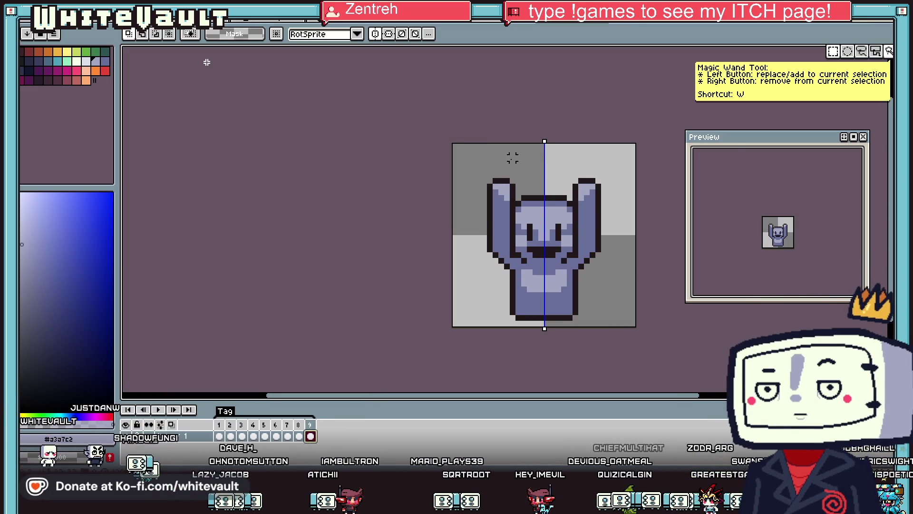
pyautogui.moveTo(621, 158)
pyautogui.mouseDown()
pyautogui.moveTo(559, 197)
pyautogui.moveTo(595, 199)
pyautogui.mouseUp()
pyautogui.click(654, 248)
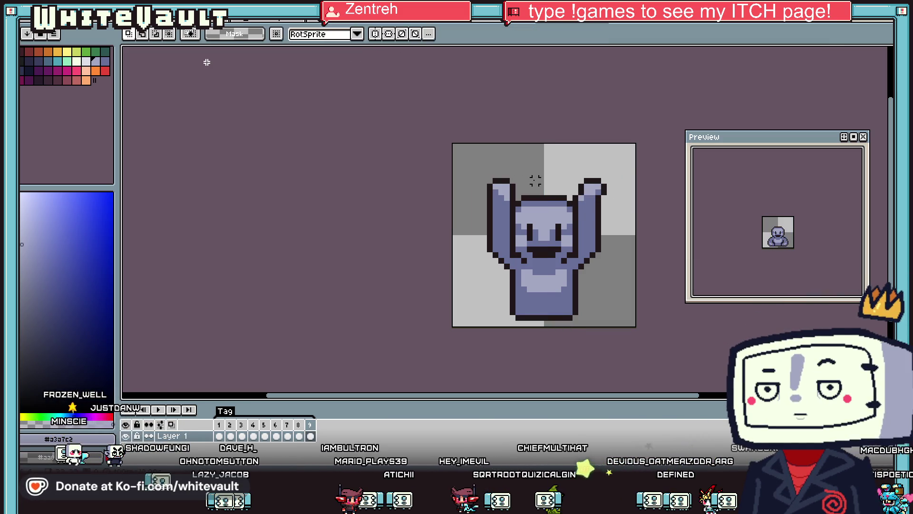
pyautogui.moveTo(530, 195); pyautogui.dragTo(450, 153)
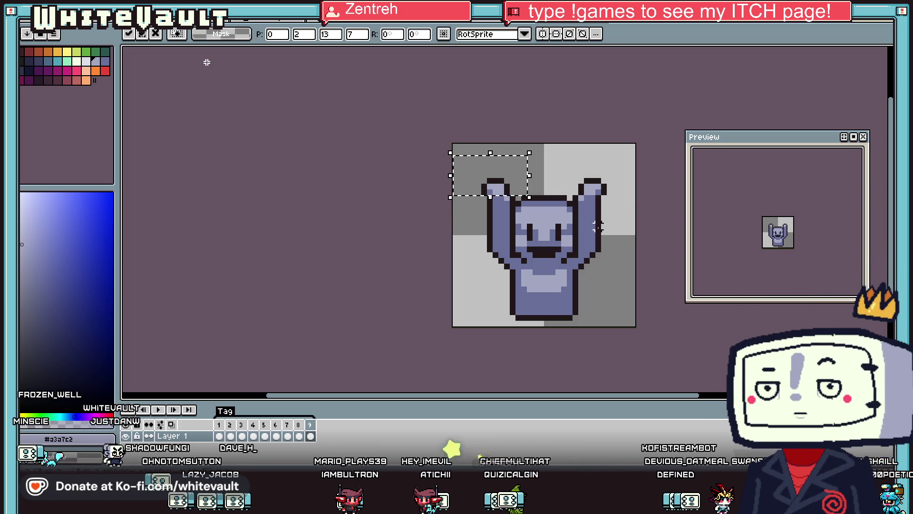
pyautogui.scroll(2, 781, 239)
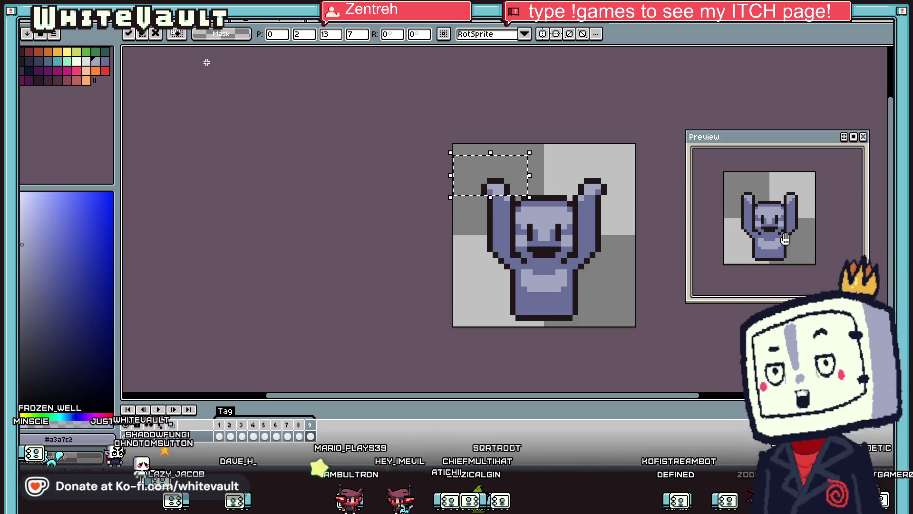
pyautogui.click(352, 238)
pyautogui.scroll(-1, 352, 237)
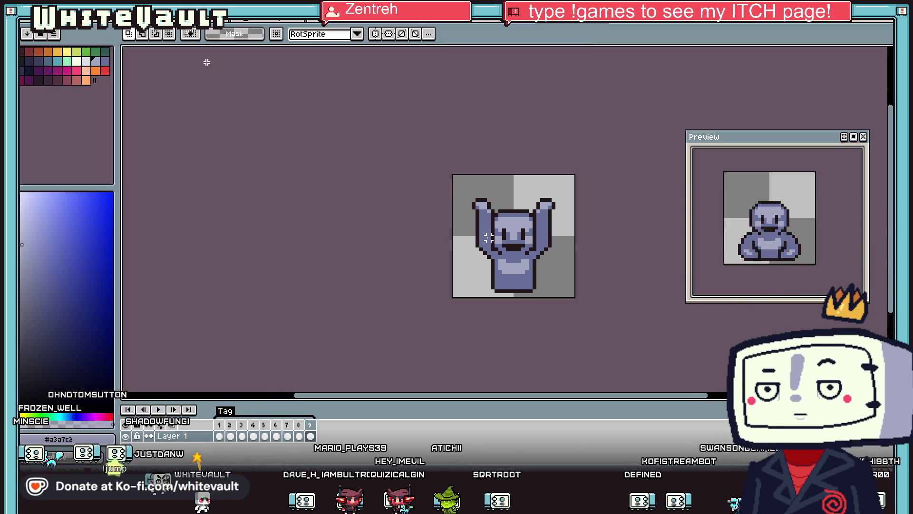
pyautogui.scroll(1, 496, 232)
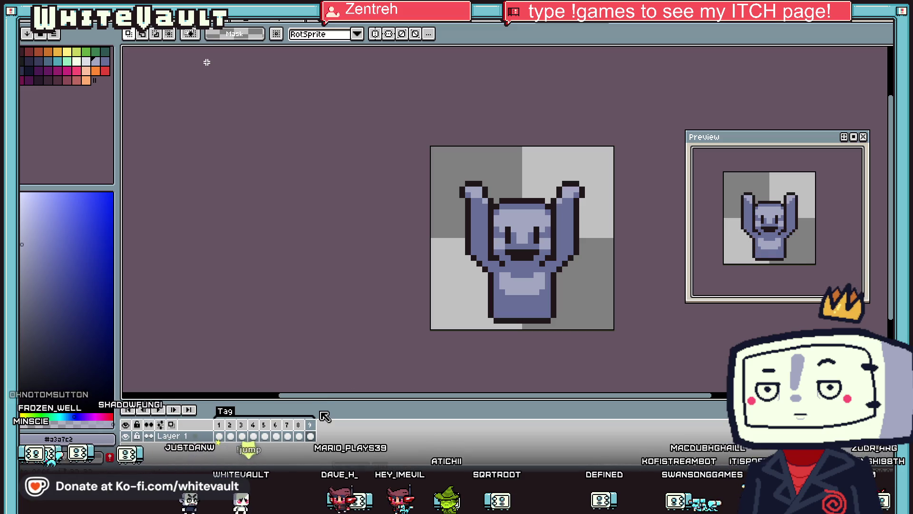
# Step: On frame 9, sample black and swap the eye pixels between black and blue
pyautogui.press('i')
pyautogui.scroll(1, 504, 235)
pyautogui.scroll(3, 495, 230)
pyautogui.click(493, 230)
pyautogui.press('b')
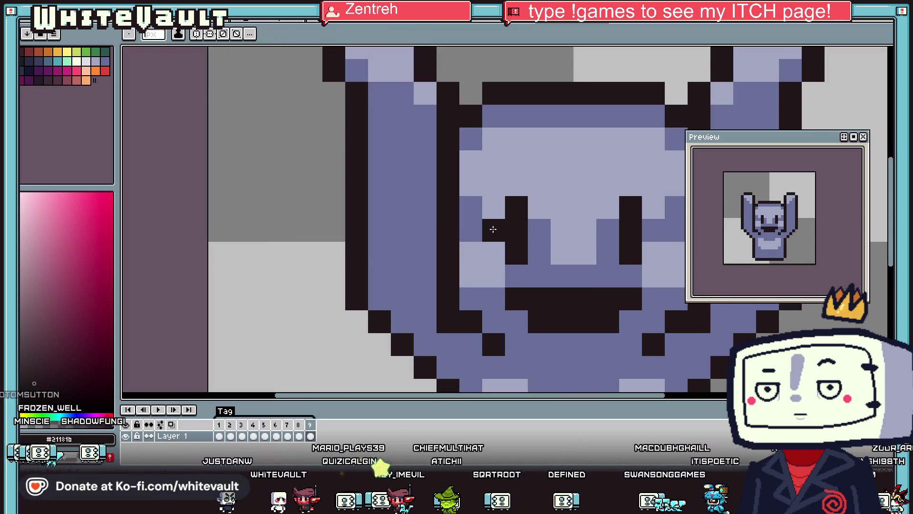
pyautogui.keyDown('alt'); pyautogui.click(471, 223); pyautogui.keyUp('alt')
pyautogui.click(516, 252)
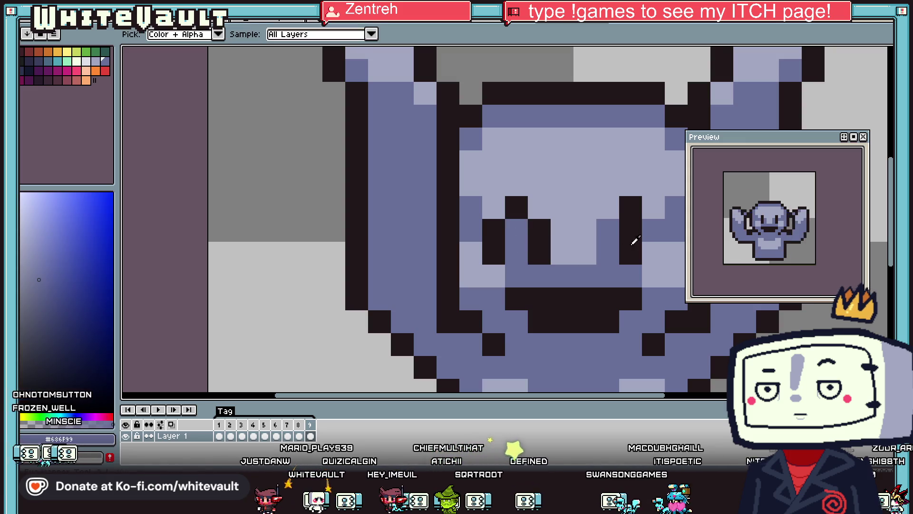
pyautogui.keyDown('alt'); pyautogui.click(631, 228); pyautogui.keyUp('alt')
pyautogui.click(609, 252)
# Step: Redraw frame 9's right eye with a black column and blue inner pixels
pyautogui.keyDown('alt'); pyautogui.click(655, 221); pyautogui.keyUp('alt')
pyautogui.click(654, 245)
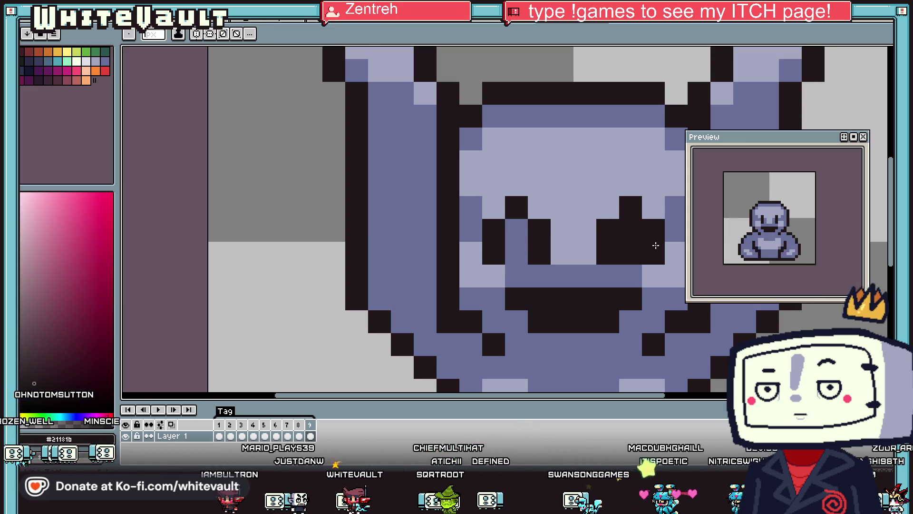
pyautogui.keyDown('alt'); pyautogui.click(638, 240); pyautogui.keyUp('alt')
pyautogui.click(631, 233)
pyautogui.click(645, 279)
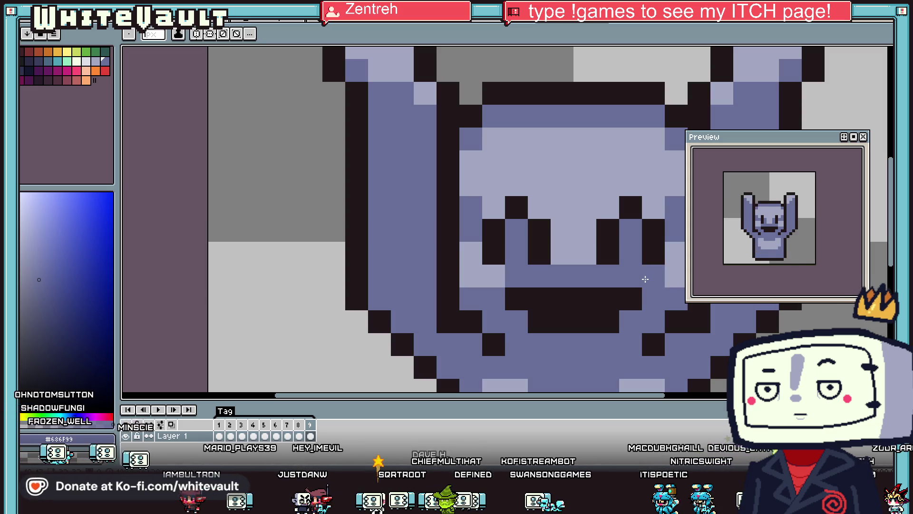
# Step: On frame 7, blacken the pixels around the eyes and give each eye a blue centre column
pyautogui.click(287, 436)
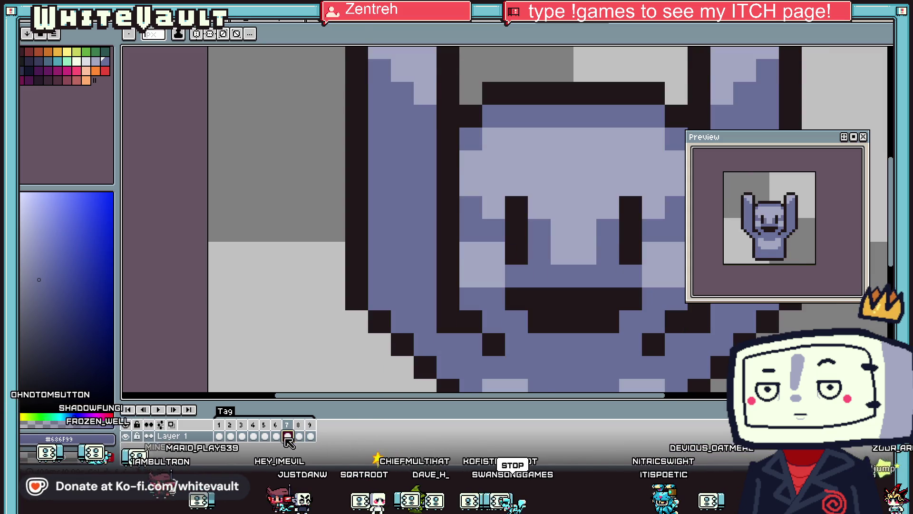
pyautogui.keyDown('alt'); pyautogui.click(516, 220); pyautogui.keyUp('alt')
pyautogui.moveTo(495, 252)
pyautogui.mouseDown()
pyautogui.moveTo(564, 228)
pyautogui.moveTo(652, 249)
pyautogui.moveTo(630, 254)
pyautogui.mouseUp()
pyautogui.keyDown('alt'); pyautogui.click(675, 231); pyautogui.keyUp('alt')
pyautogui.rightClick(540, 230)
pyautogui.click(517, 230)
pyautogui.click(517, 253)
# Step: Zoom out and switch to the other open sprite document
pyautogui.scroll(-2, 803, 242)
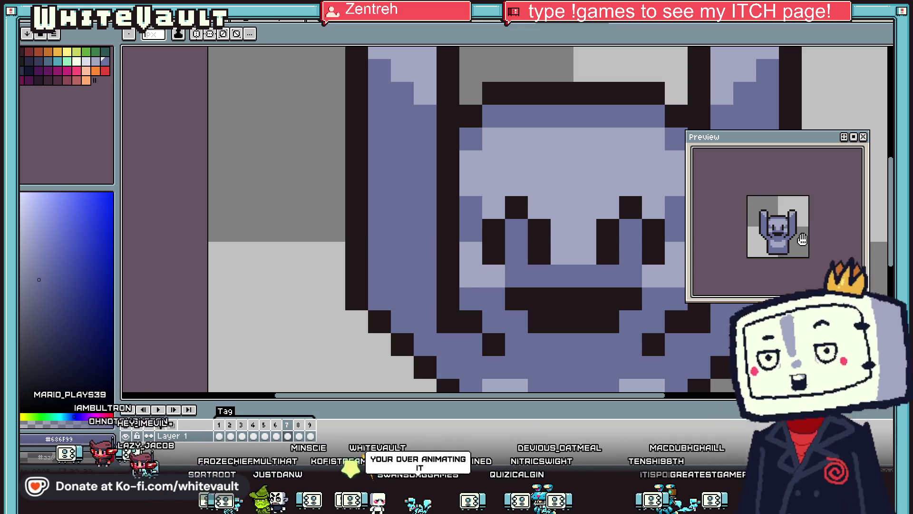
pyautogui.click(574, 175)
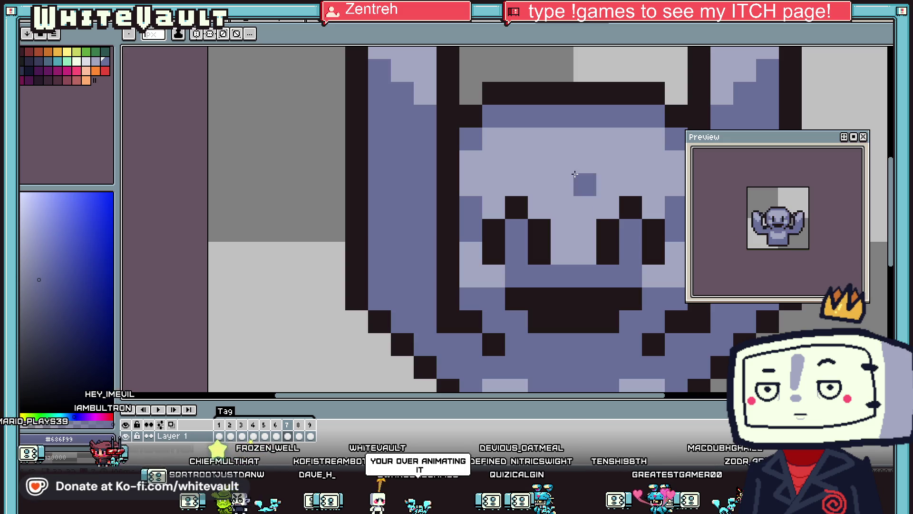
pyautogui.scroll(-5, 575, 175)
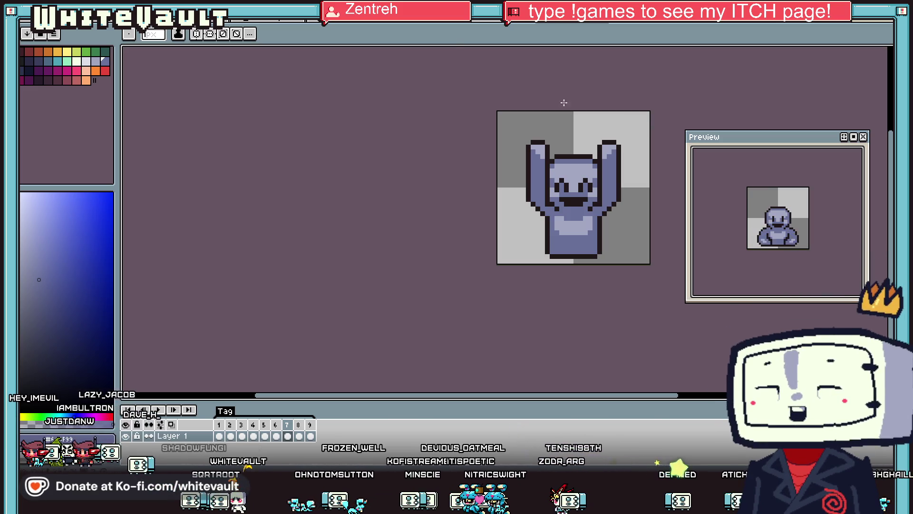
pyautogui.click(473, 21)
pyautogui.hotkey('ctrl', 'Tab')
pyautogui.hotkey('ctrl', 'Tab')
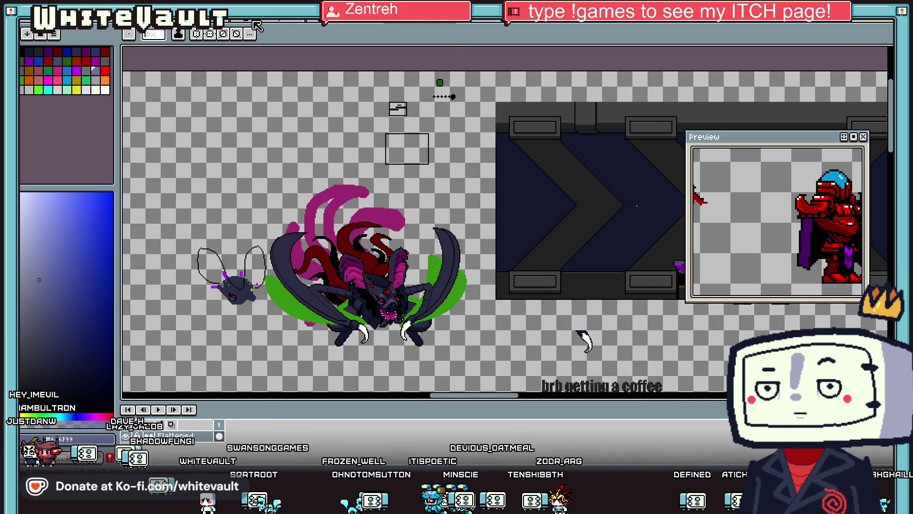
pyautogui.scroll(-2, 402, 213)
pyautogui.scroll(1, 402, 213)
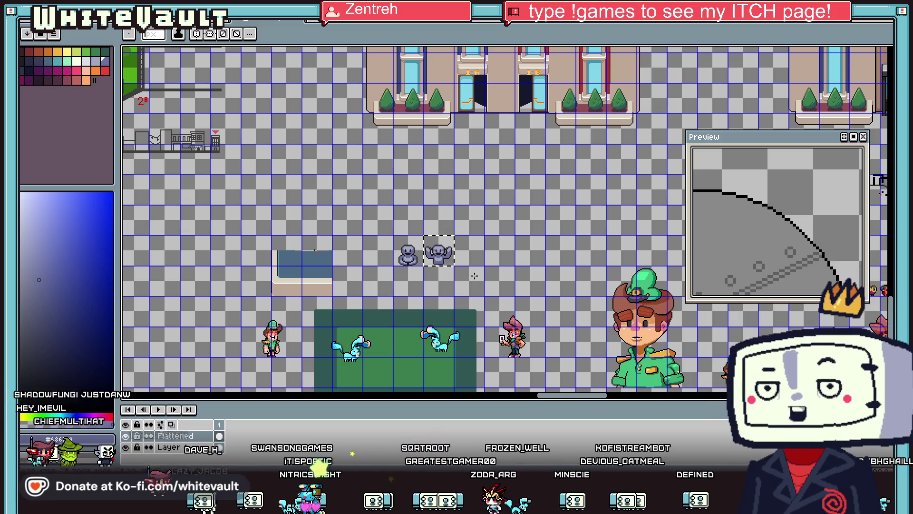
pyautogui.scroll(-2, 394, 283)
pyautogui.scroll(2, 393, 292)
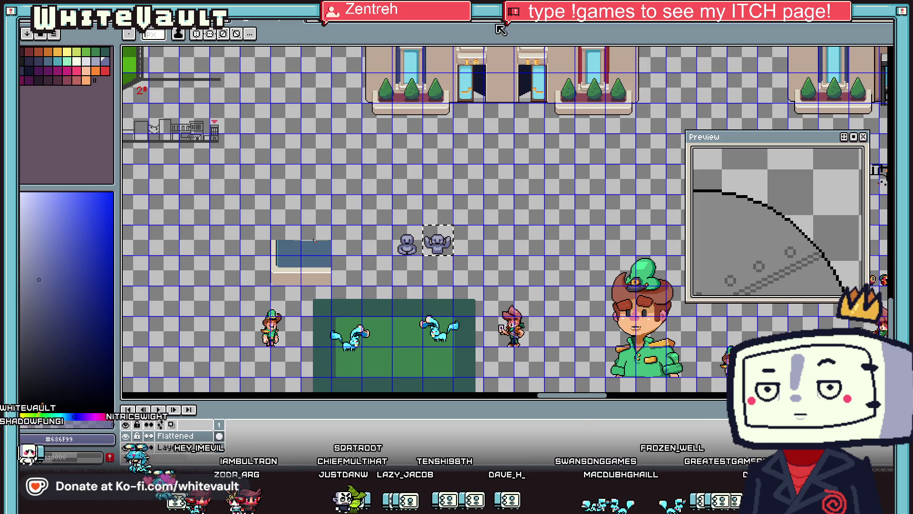
pyautogui.hotkey('ctrl', 'Tab')
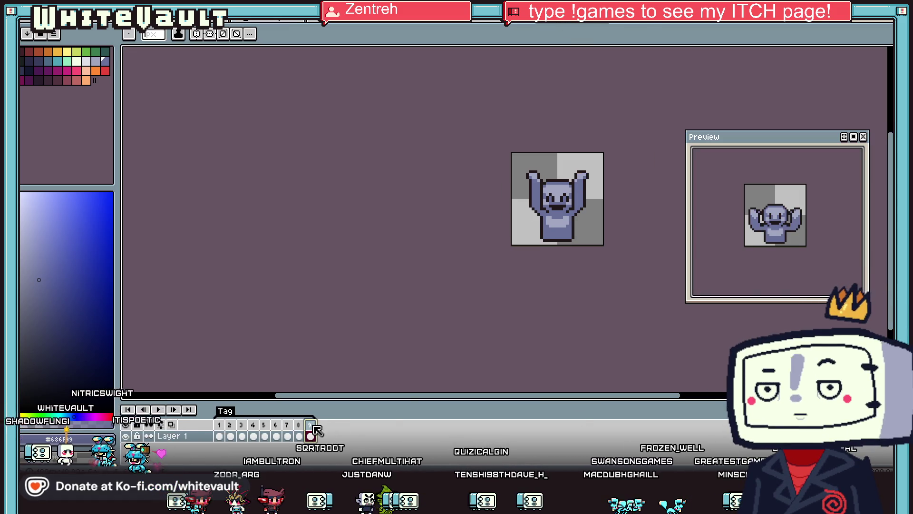
# Step: Show frame 9, zoom in on the canvas, then jump to seated frame 1
pyautogui.click(310, 436)
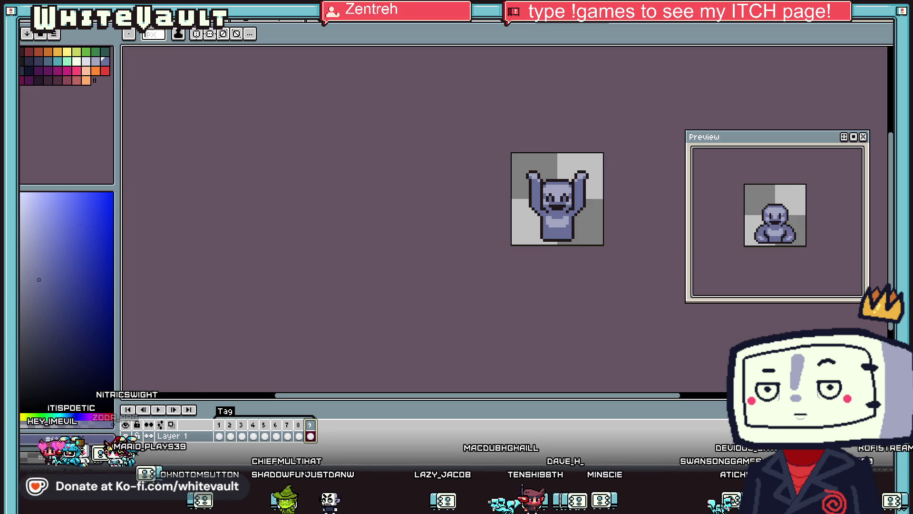
pyautogui.scroll(1, 593, 181)
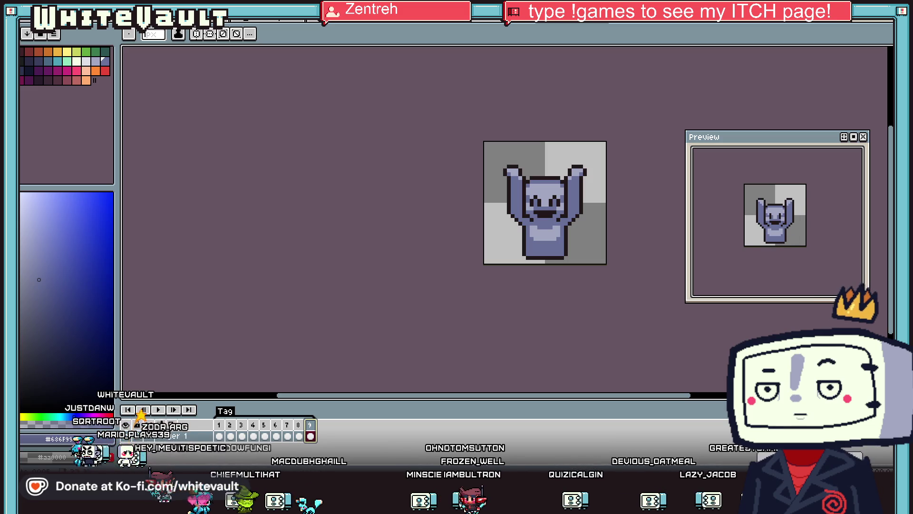
pyautogui.press('Right')
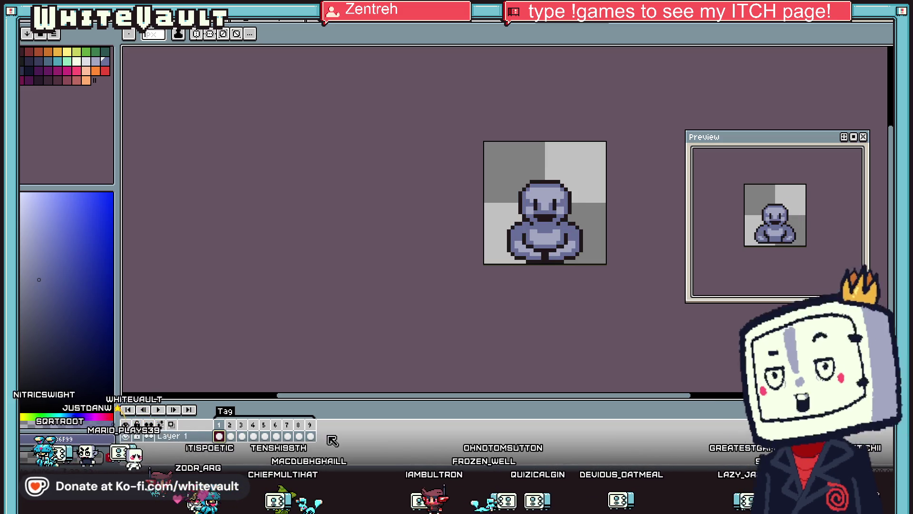
# Step: Flick between frames 2, 5, 6 and 9 to compare the arm poses, ending on frame 9
pyautogui.click(232, 436)
pyautogui.click(310, 435)
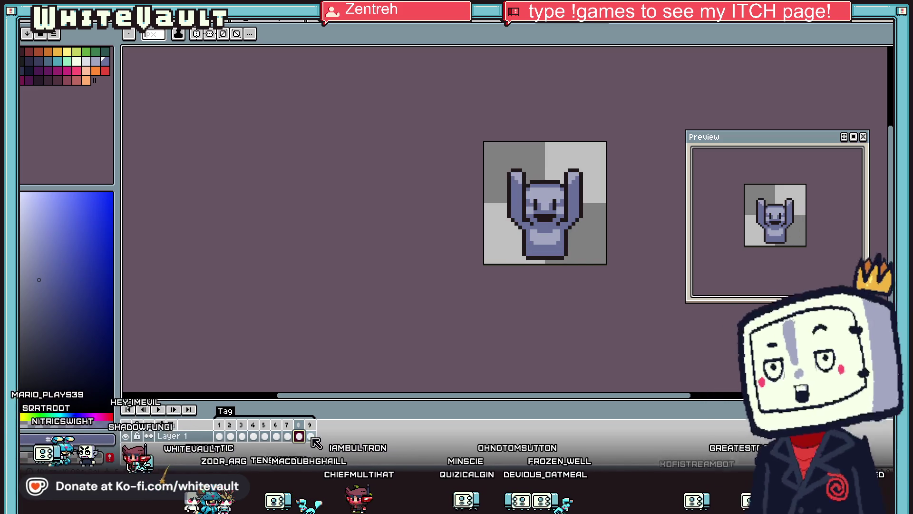
pyautogui.click(275, 436)
pyautogui.click(287, 436)
pyautogui.click(311, 436)
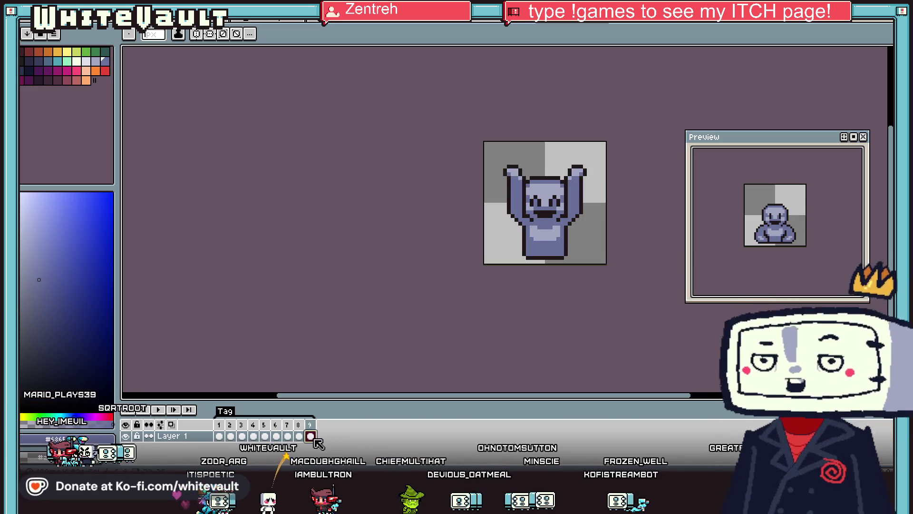
pyautogui.click(265, 436)
pyautogui.click(311, 436)
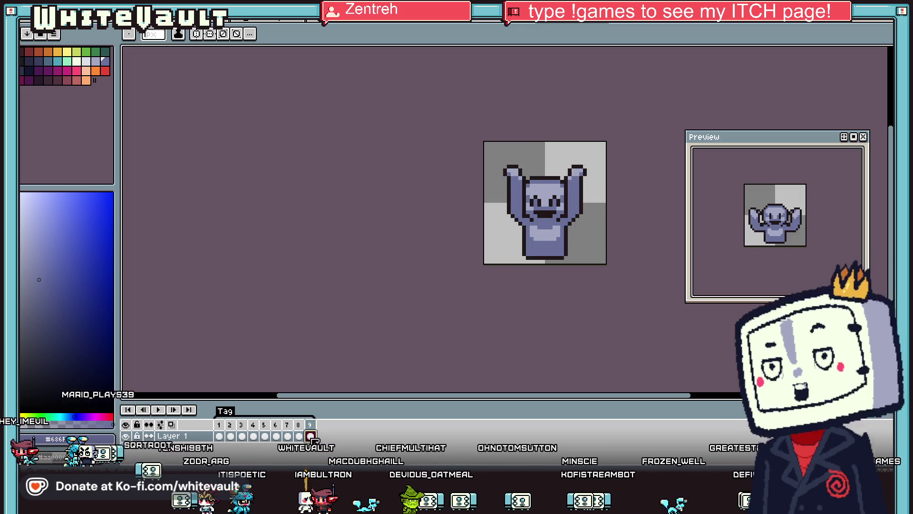
pyautogui.click(265, 436)
pyautogui.click(276, 436)
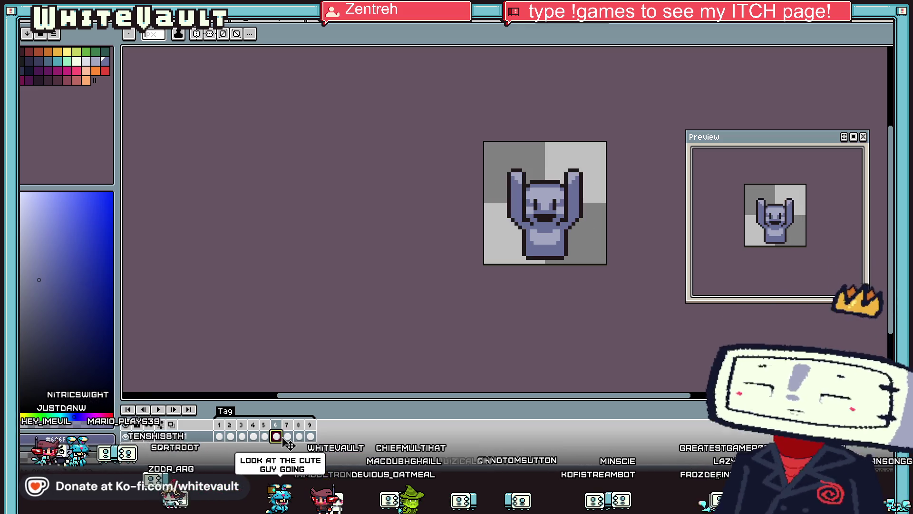
pyautogui.click(310, 436)
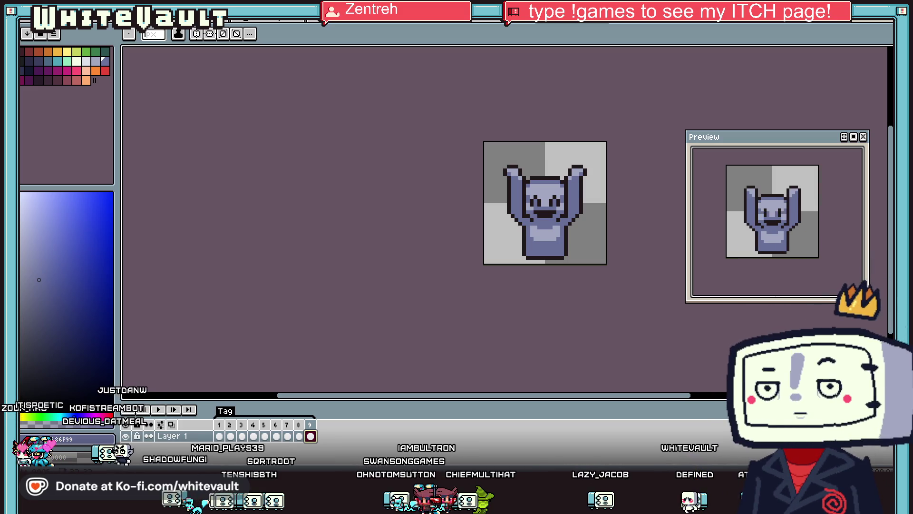
pyautogui.scroll(1, 567, 193)
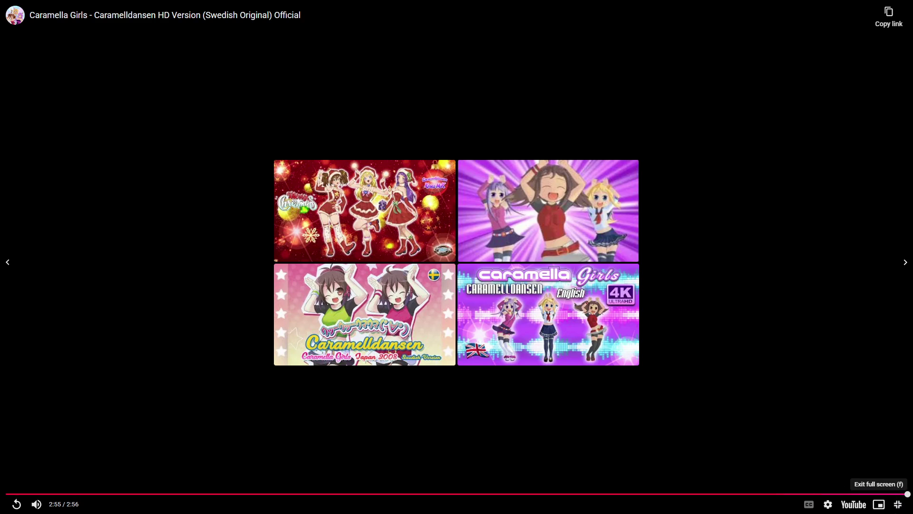
# Step: Exit full-screen view and start the Triple Baka video playing from the beginning
pyautogui.click(898, 505)
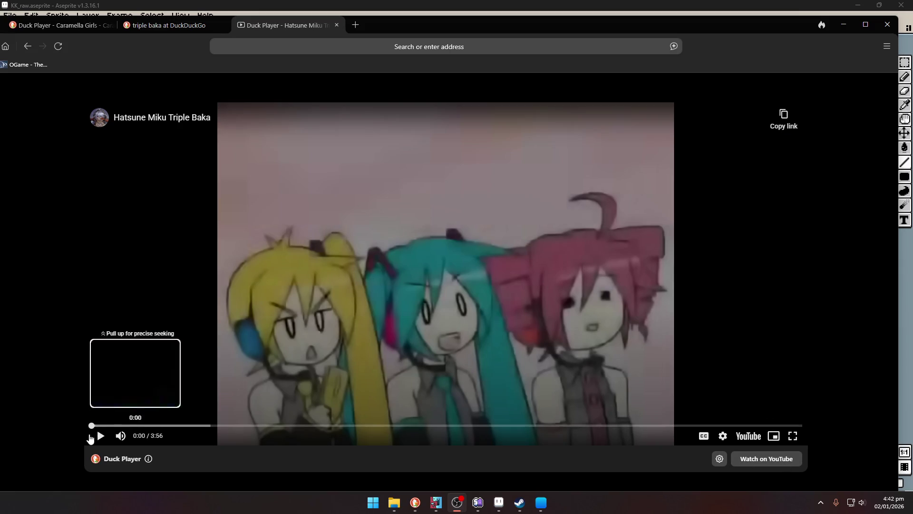
pyautogui.click(101, 435)
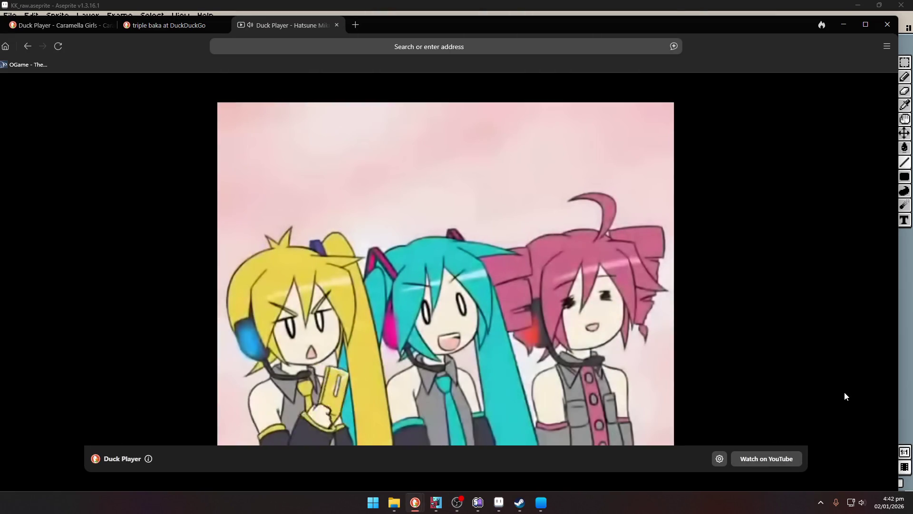